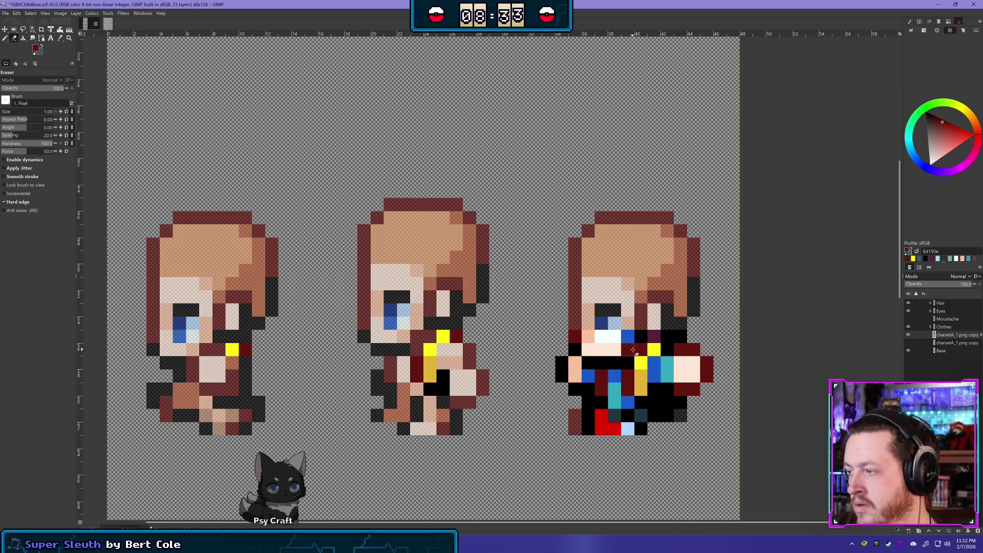
- Erase the stray blue, teal, red and black clothing pixels from the third sprite's torso
mouse_move(636, 353)
mouse_down()
mouse_move(583, 349)
mouse_move(575, 337)
mouse_move(686, 337)
mouse_move(686, 371)
mouse_move(703, 363)
mouse_move(693, 389)
mouse_move(666, 380)
mouse_move(675, 399)
mouse_move(667, 419)
mouse_move(671, 404)
mouse_move(641, 430)
mouse_move(627, 402)
mouse_move(614, 402)
mouse_move(617, 362)
mouse_move(584, 362)
mouse_move(575, 390)
mouse_move(587, 376)
mouse_move(563, 362)
mouse_move(597, 417)
mouse_move(589, 430)
mouse_move(609, 432)
mouse_up()
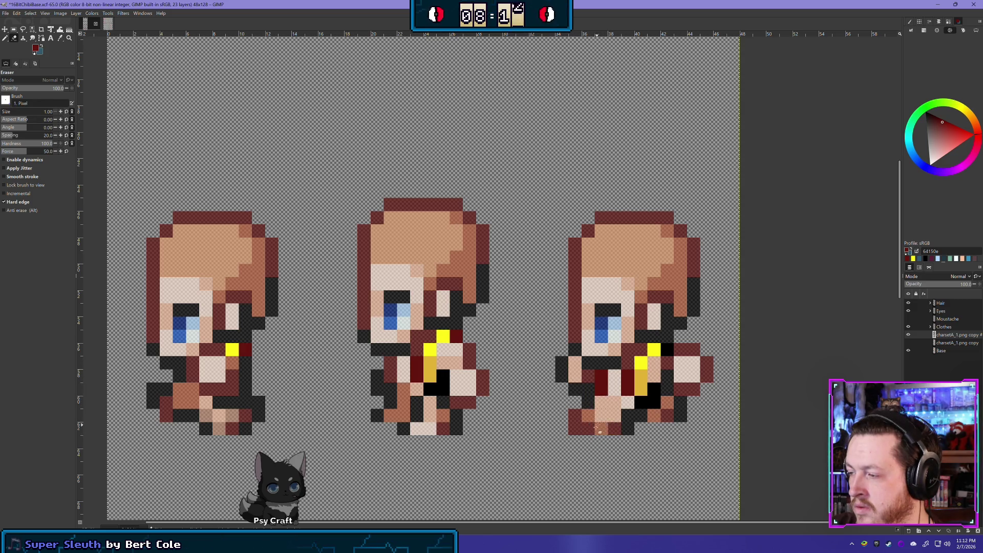
- Lower the Base layer's opacity to about 70% and make the charsetA copy layer active
click(952, 352)
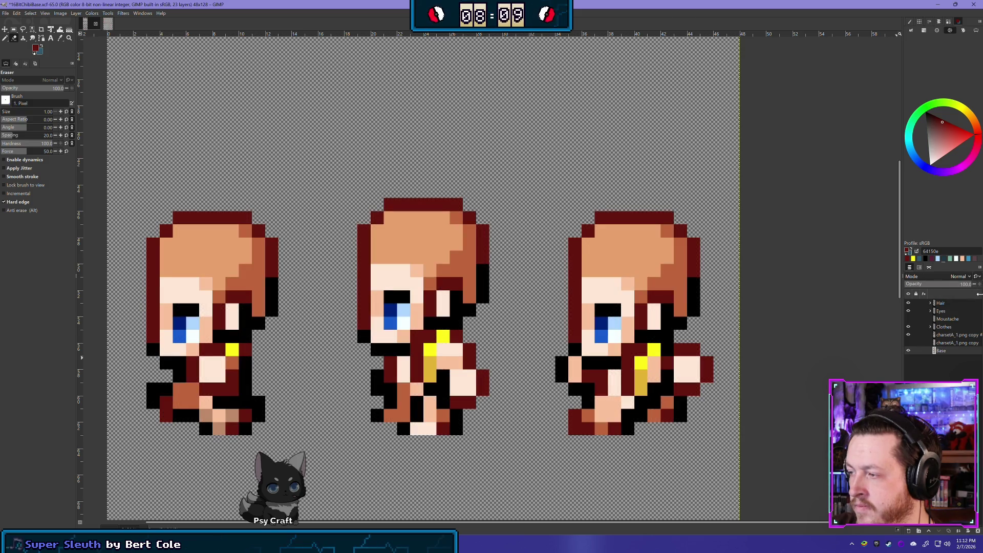
drag(979, 293, 955, 291)
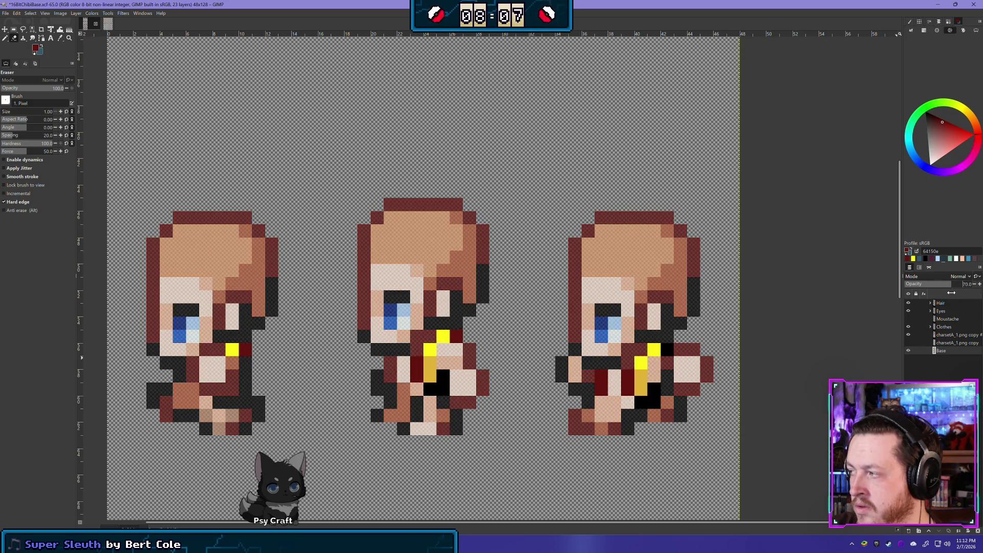
click(953, 343)
click(954, 334)
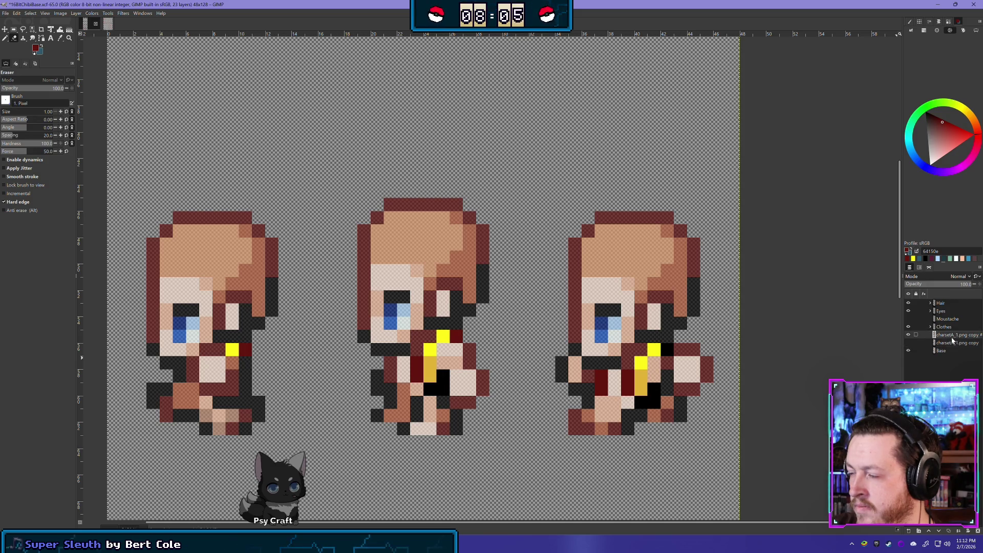
- Zoom out and pan to show the whole sprite sheet, including the back-view row
scroll(661, 403, down, 2)
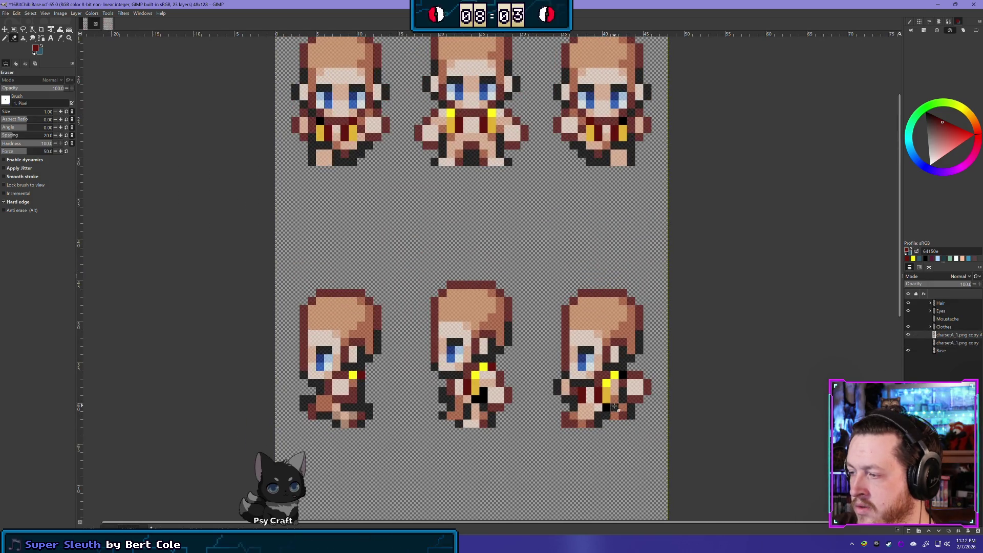
scroll(653, 426, up, 2)
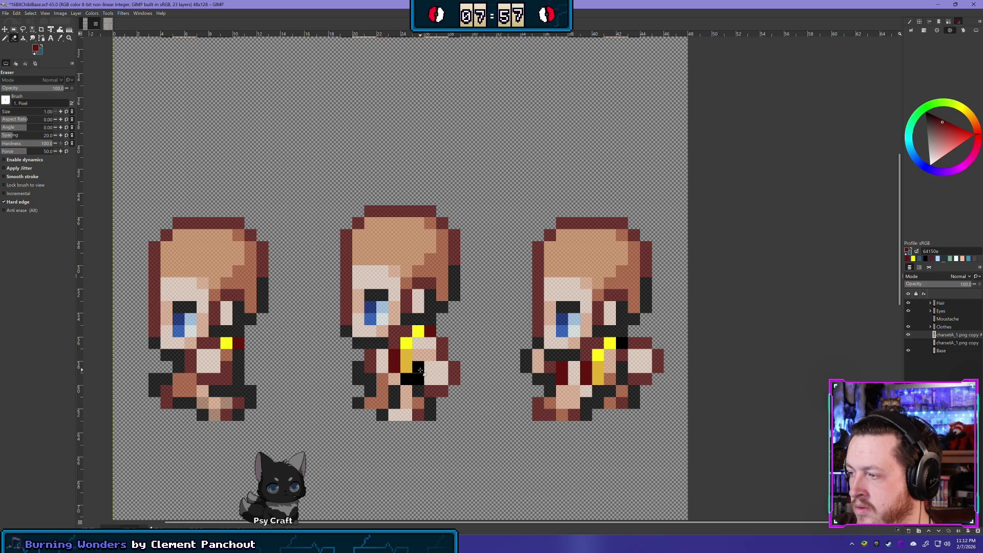
scroll(420, 370, down, 3)
drag(639, 448, 566, 257)
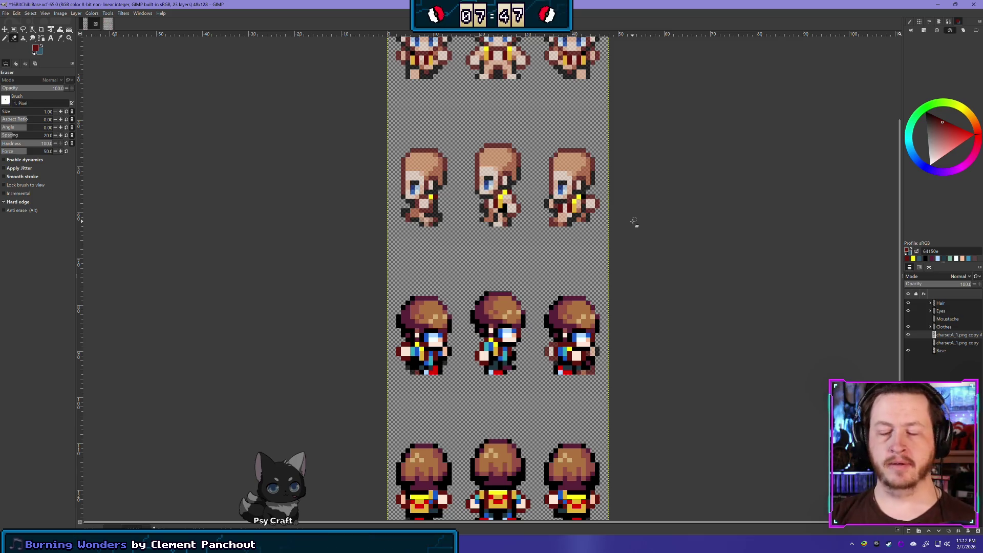
scroll(555, 440, down, 3)
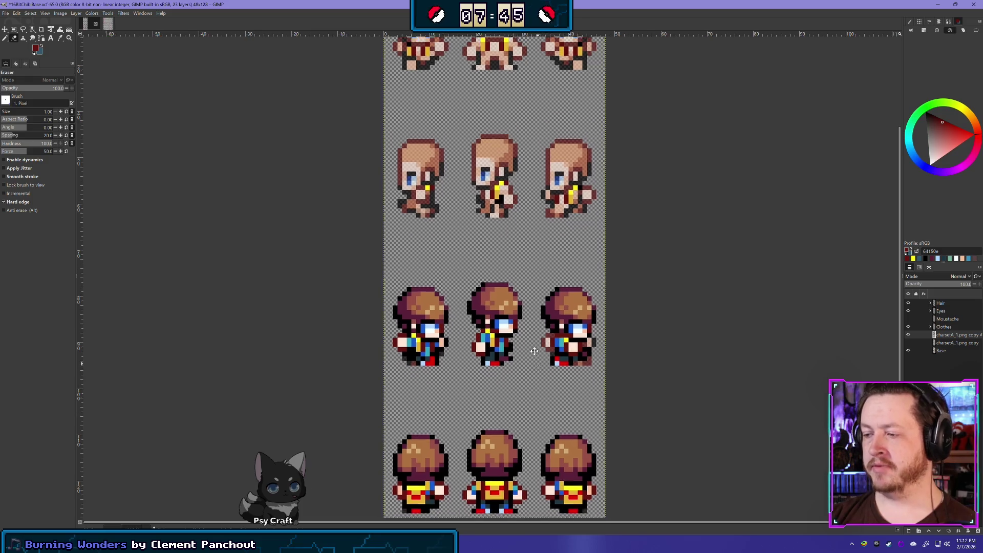
- Clear the hair and clothes from the middle row of sprites, leaving bare bodies
click(14, 29)
mouse_move(355, 330)
mouse_down()
mouse_move(624, 257)
mouse_move(638, 202)
mouse_up()
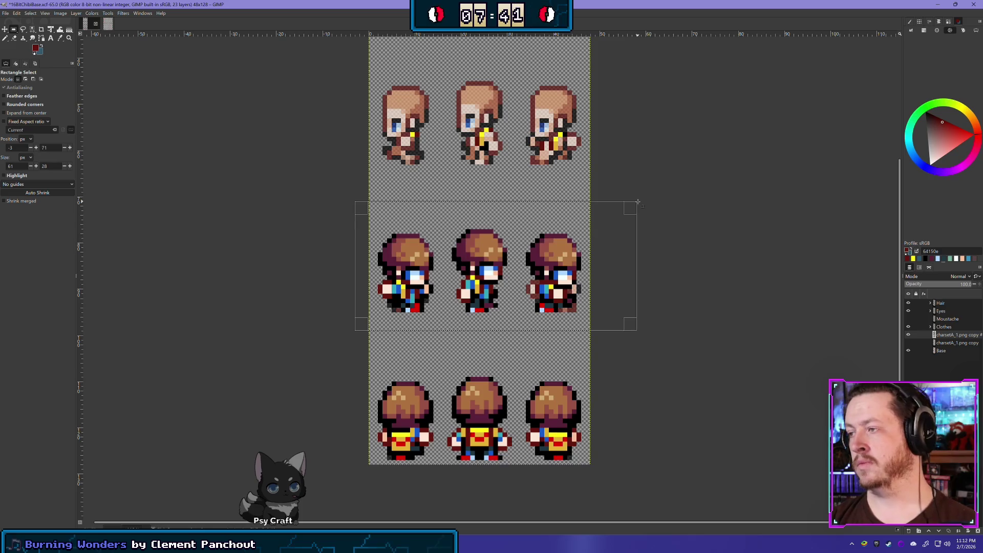
key(Delete)
click(326, 177)
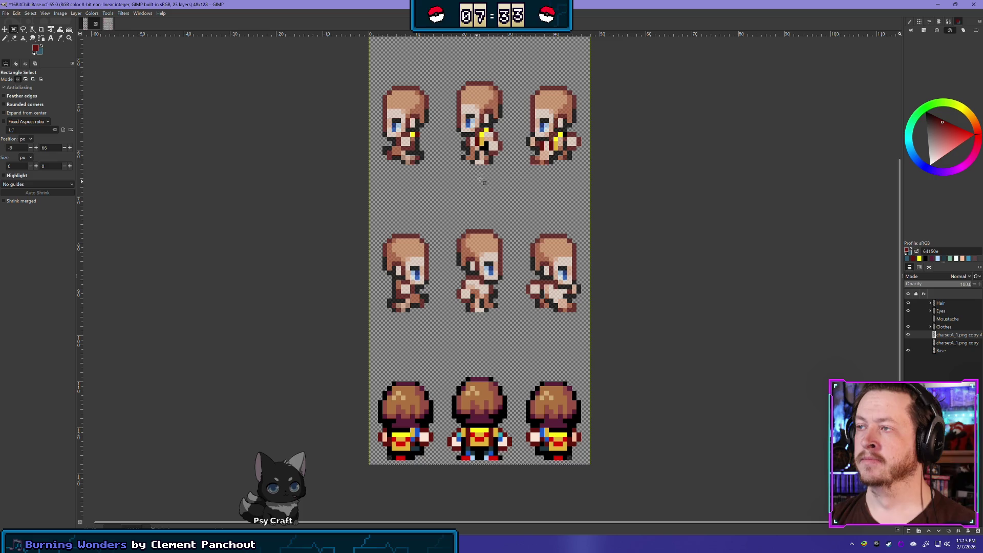
- Duplicate the top-right sprite's lower body, flip it horizontally, and move it onto the middle-right sprite
drag(512, 173, 582, 127)
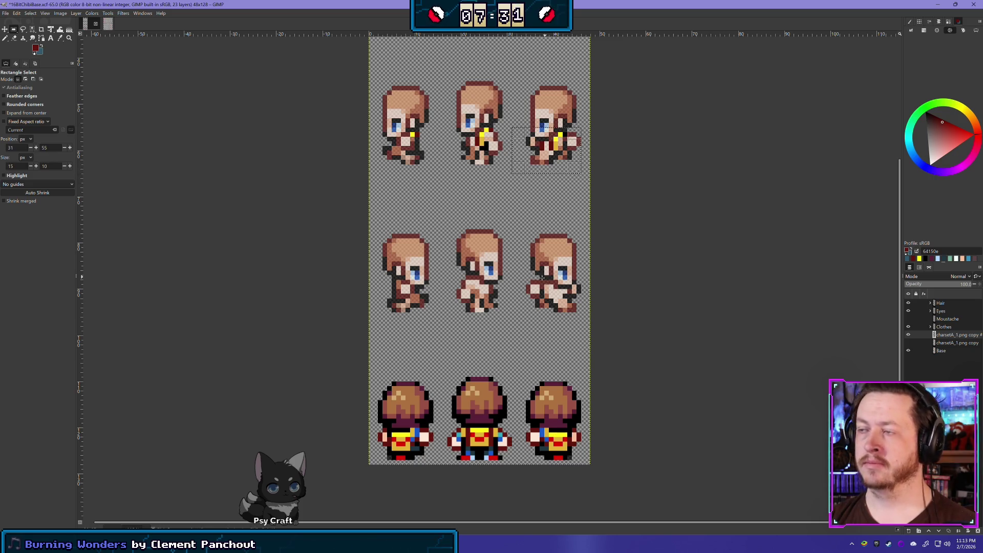
key(ctrl+shift+d)
click(59, 12)
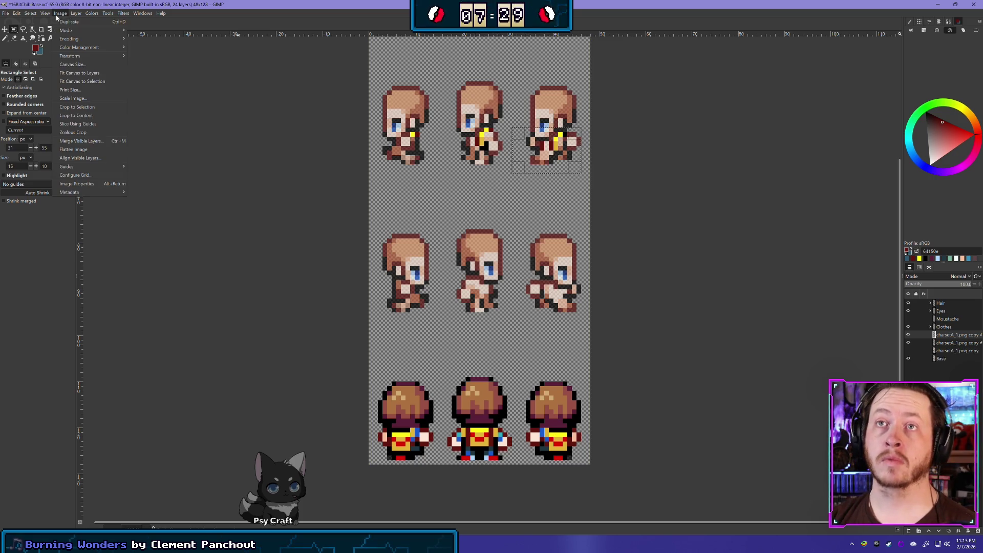
mouse_move(76, 13)
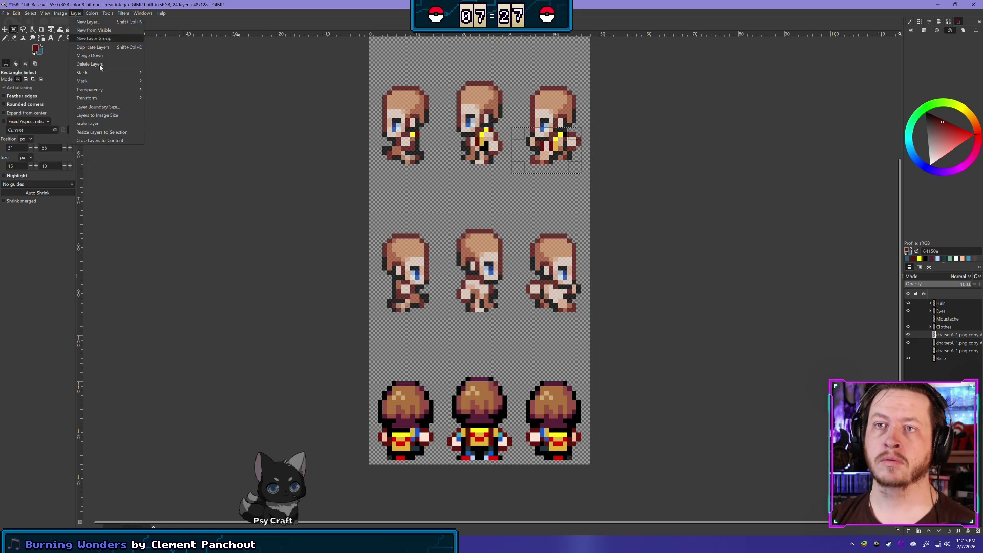
mouse_move(102, 98)
click(162, 97)
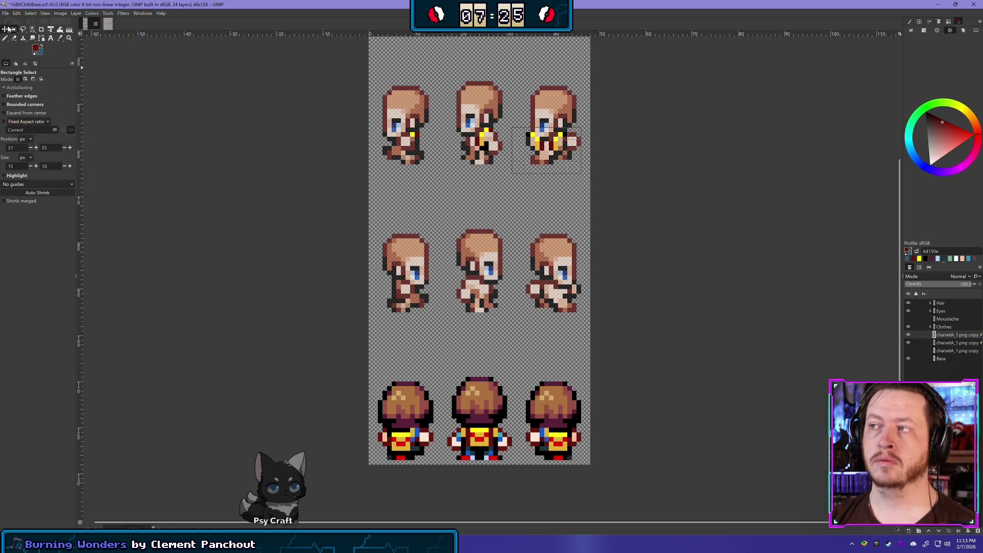
key(m)
mouse_move(535, 139)
mouse_down()
mouse_move(527, 271)
mouse_move(542, 284)
mouse_move(548, 329)
mouse_move(551, 287)
mouse_up()
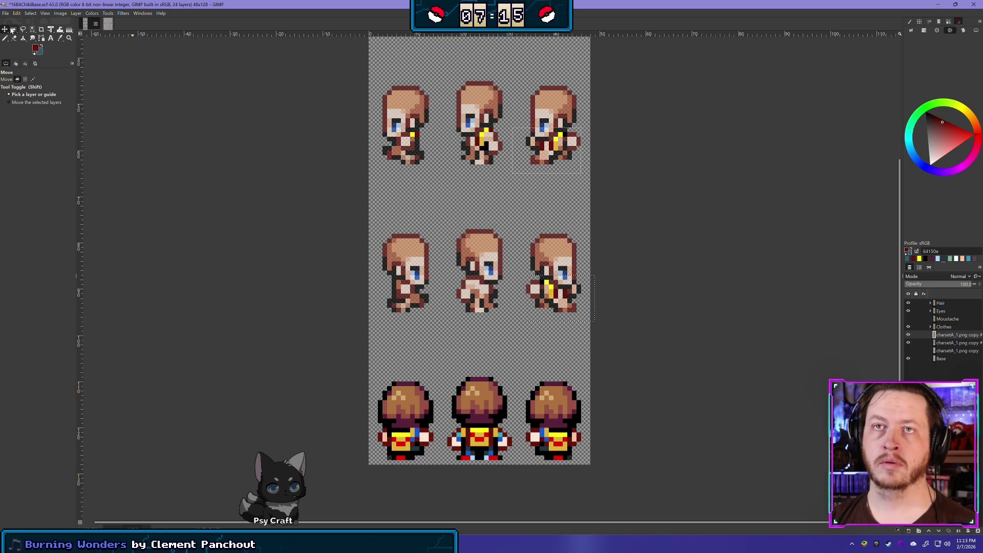
- Delete the extra duplicate copy layer
click(13, 30)
click(953, 343)
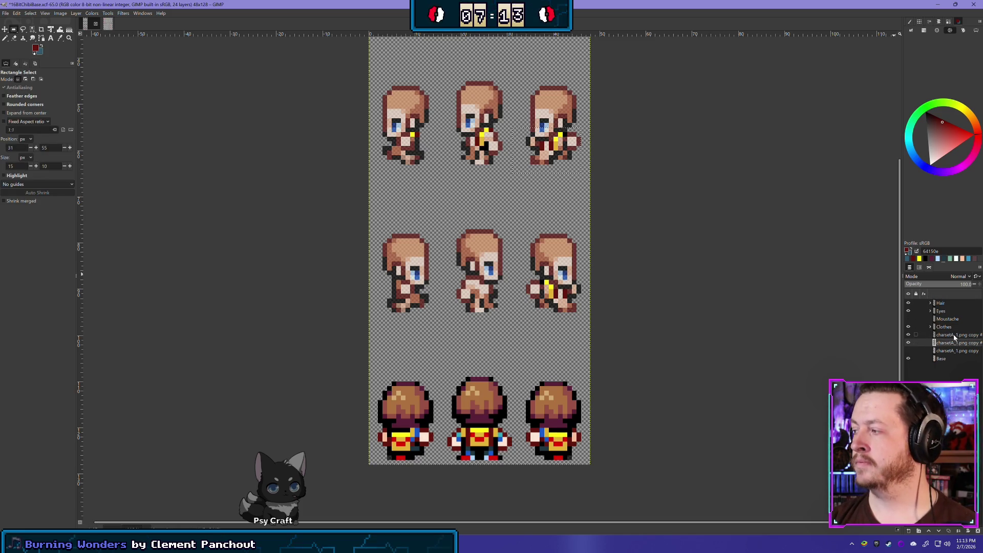
right_click(954, 338)
click(916, 195)
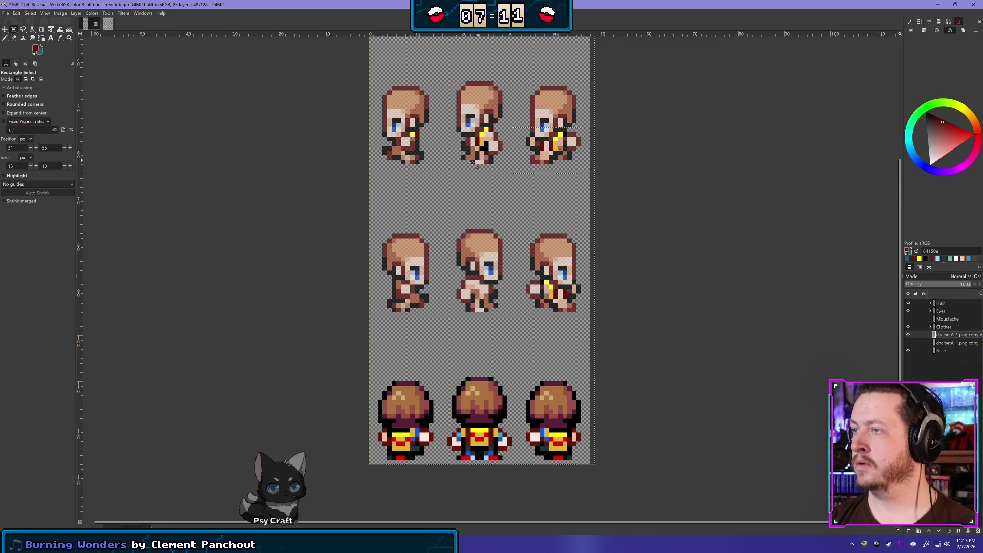
- Duplicate and horizontally flip part of the middle-top sprite, then move it onto the middle-centre sprite
drag(457, 109, 503, 168)
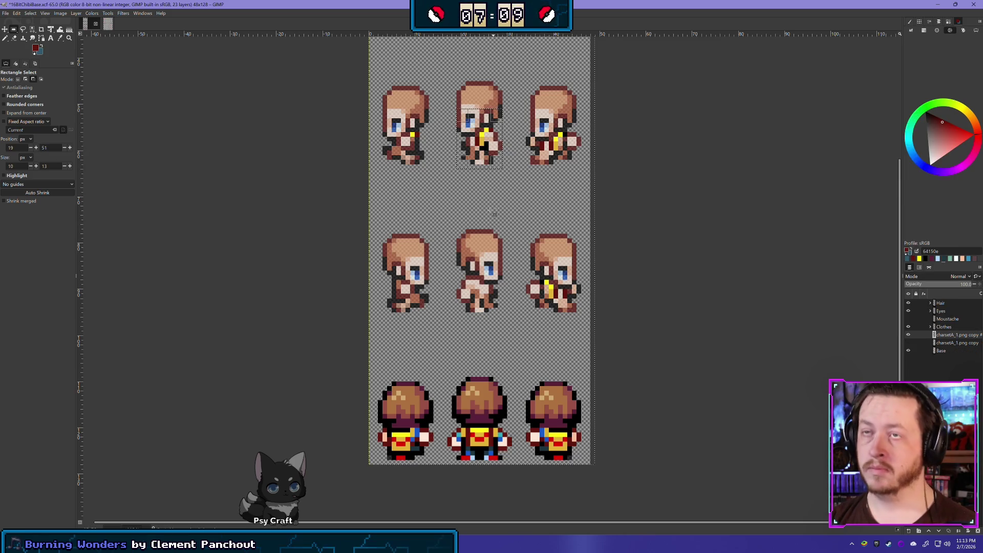
key(shift+ctrl+d)
click(75, 12)
mouse_move(107, 98)
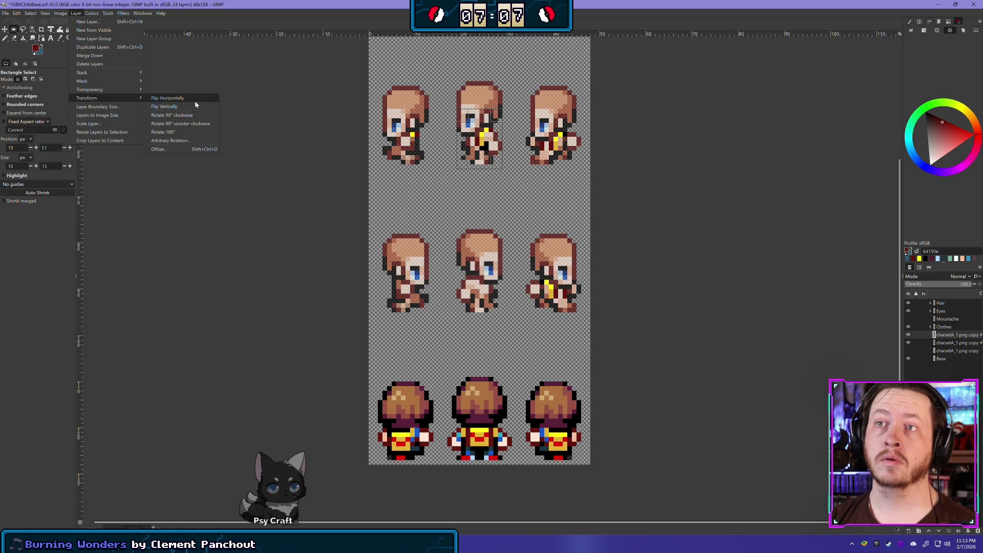
click(169, 98)
key(m)
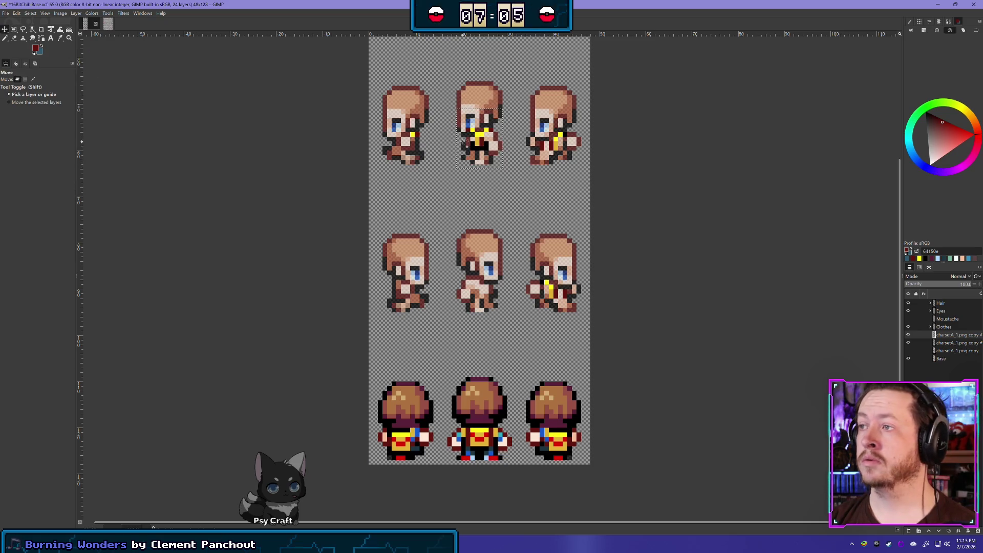
key(Up)
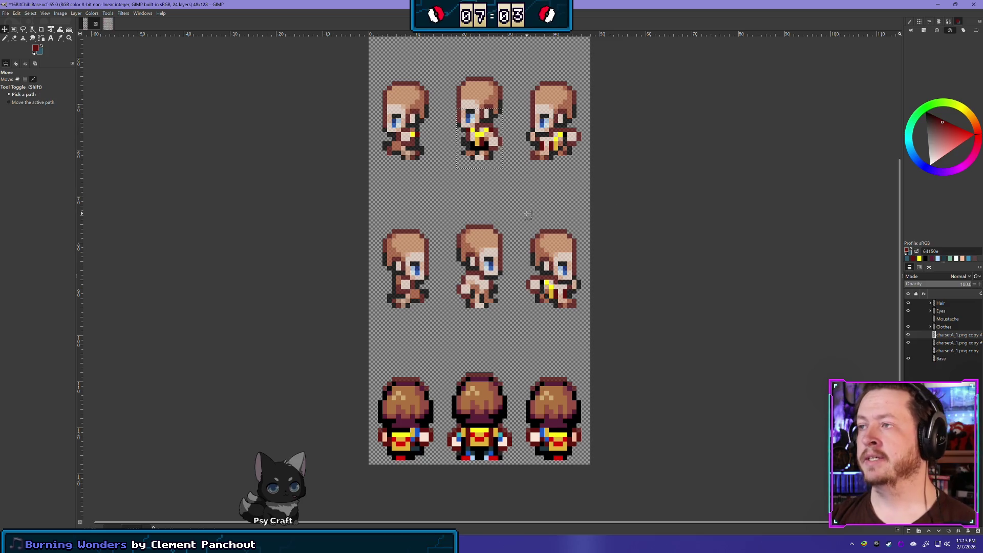
scroll(519, 195, up, 2)
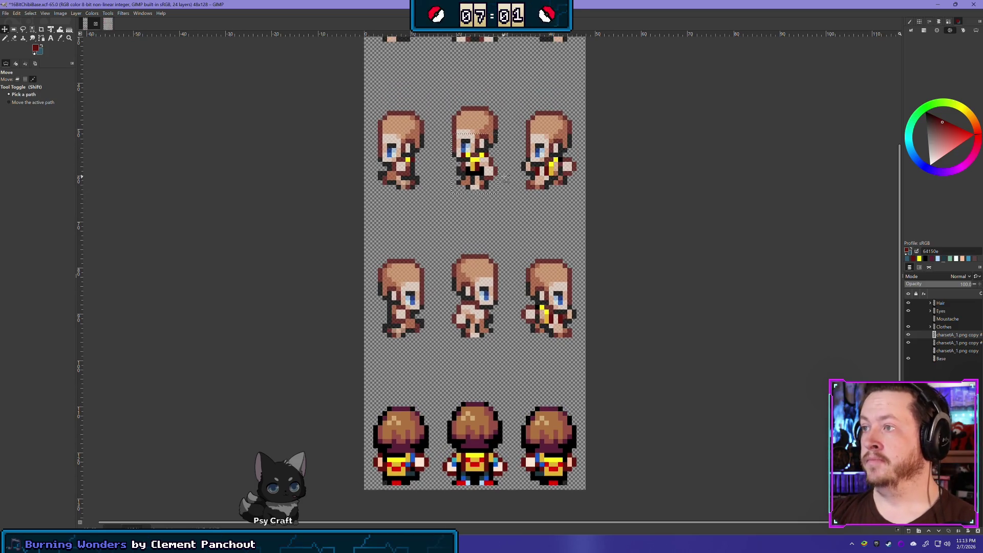
key(ctrl+z)
key(ctrl+z)
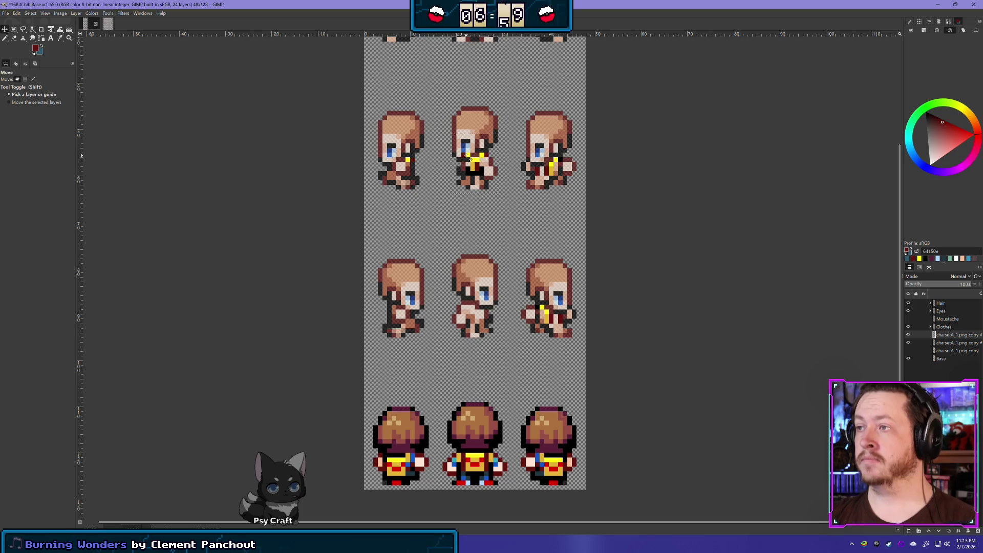
mouse_move(467, 153)
mouse_down()
mouse_move(417, 302)
mouse_move(482, 335)
mouse_move(469, 305)
mouse_up()
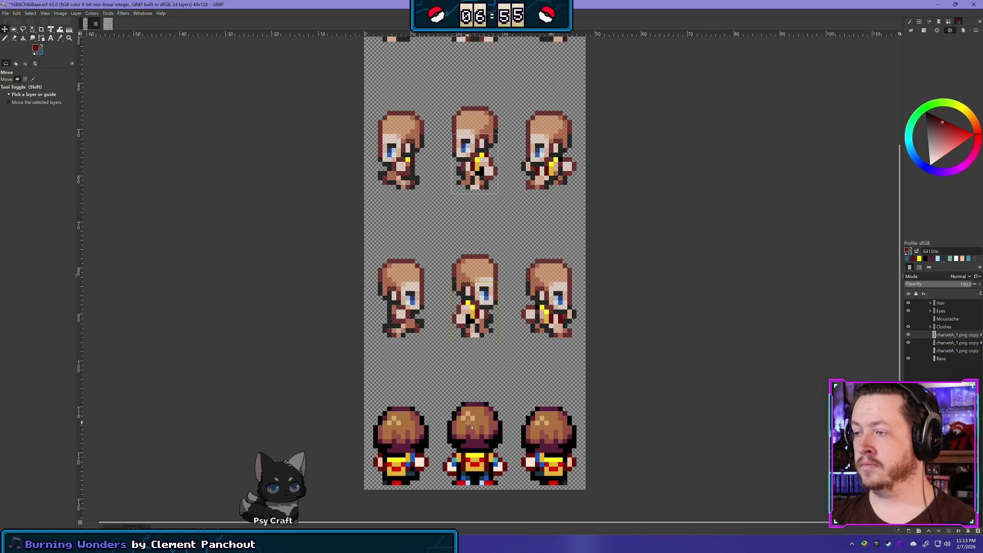
- Merge the mirrored piece down into the layer below
right_click(953, 336)
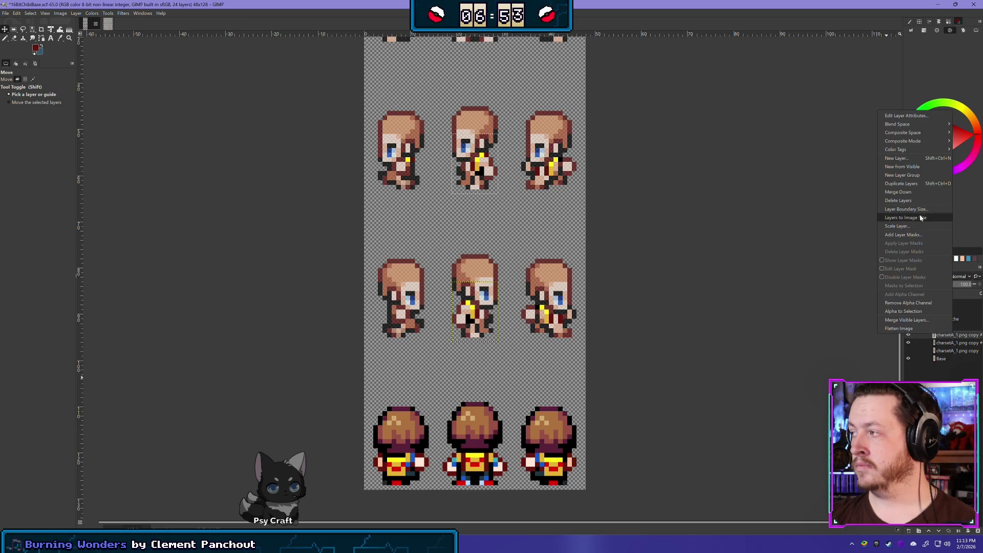
click(915, 192)
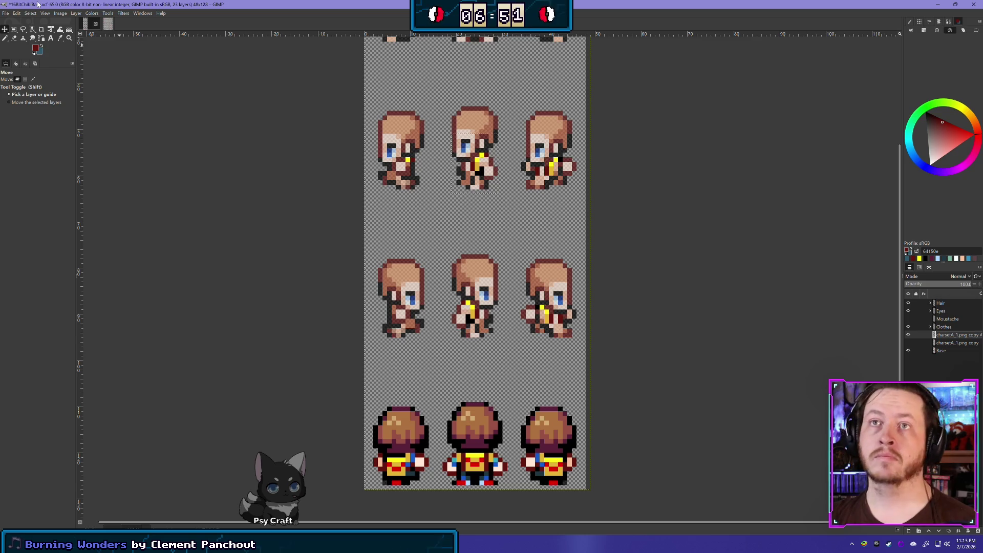
click(76, 13)
- Fit the layer to the image size, then choose the Pencil with yellow sampled from a sprite
click(98, 115)
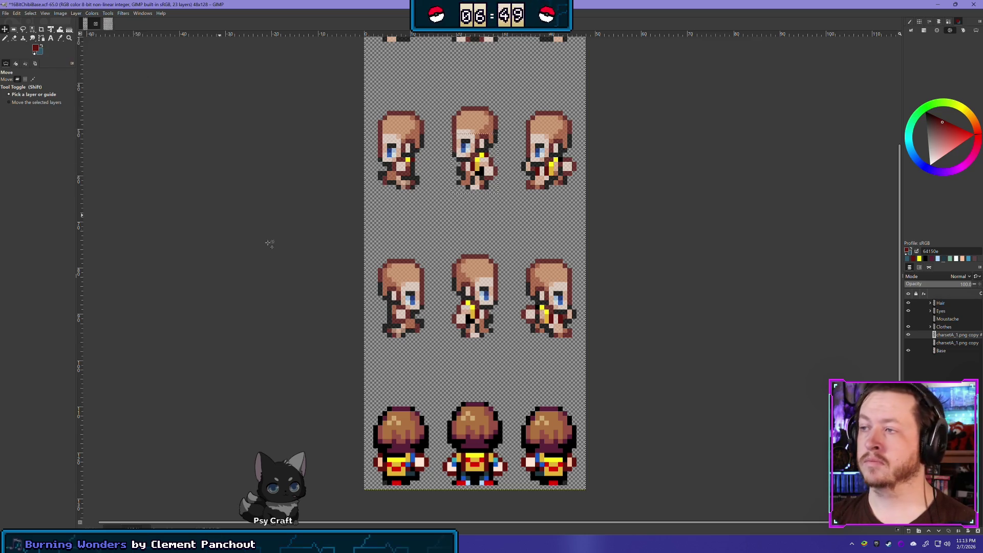
scroll(343, 292, up, 1)
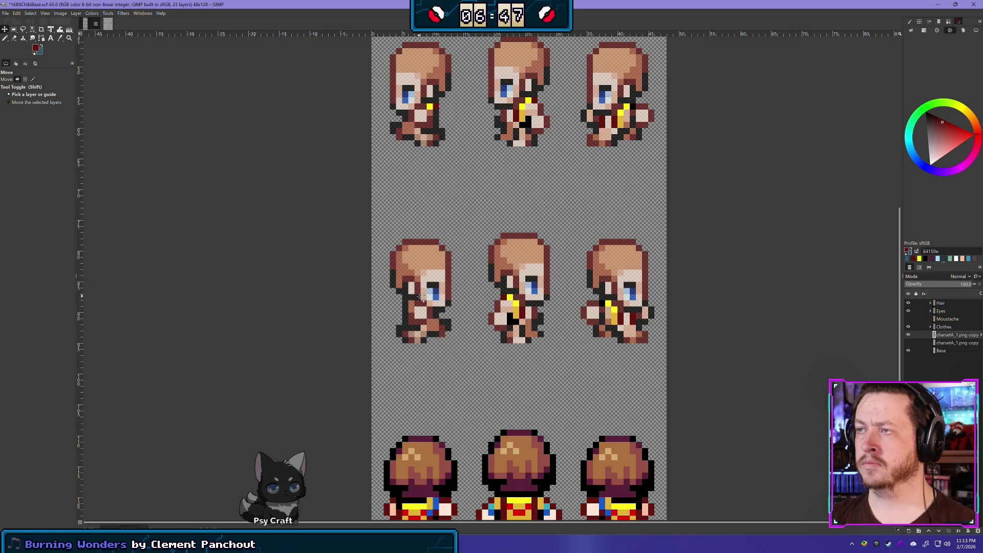
click(4, 39)
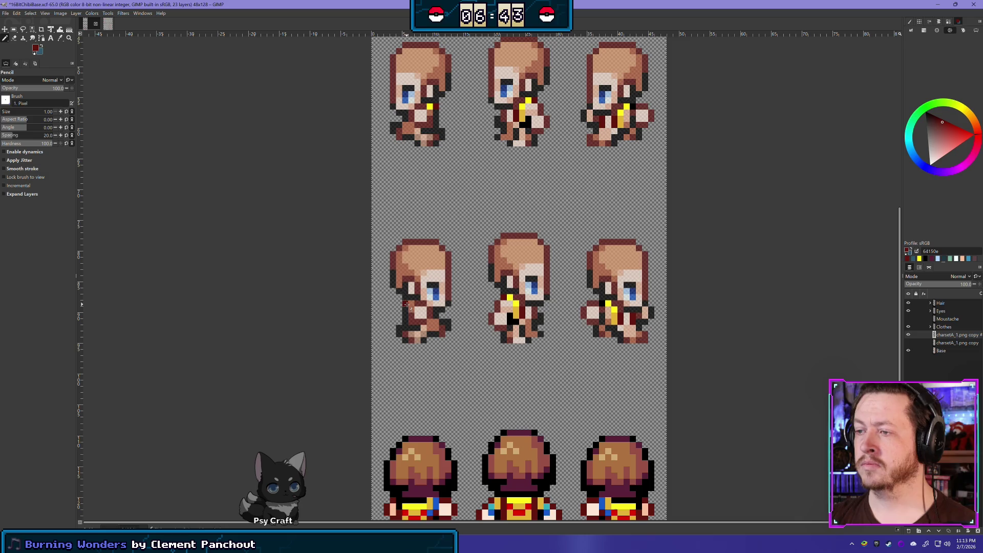
ctrl+click(430, 106)
click(411, 304)
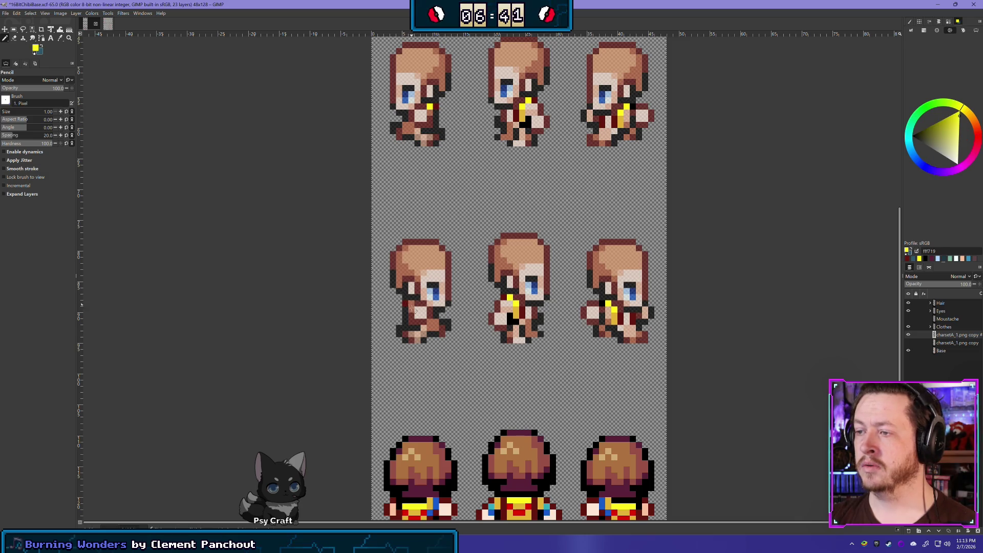
- Rectangle-select a band across the three back-view sprites' heads
mouse_move(512, 352)
mouse_down()
mouse_move(478, 312)
mouse_move(406, 401)
mouse_move(416, 384)
mouse_move(409, 261)
mouse_up()
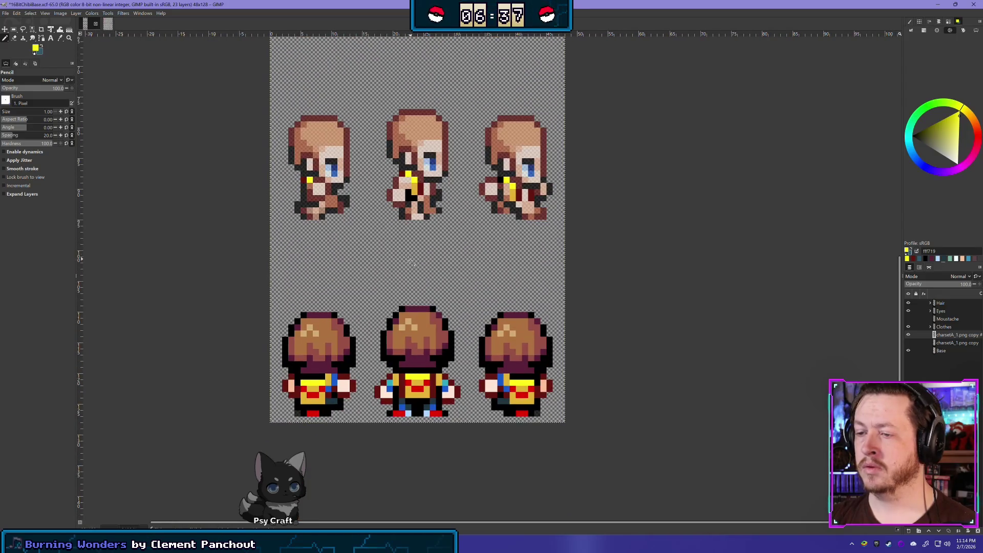
scroll(339, 417, up, 1)
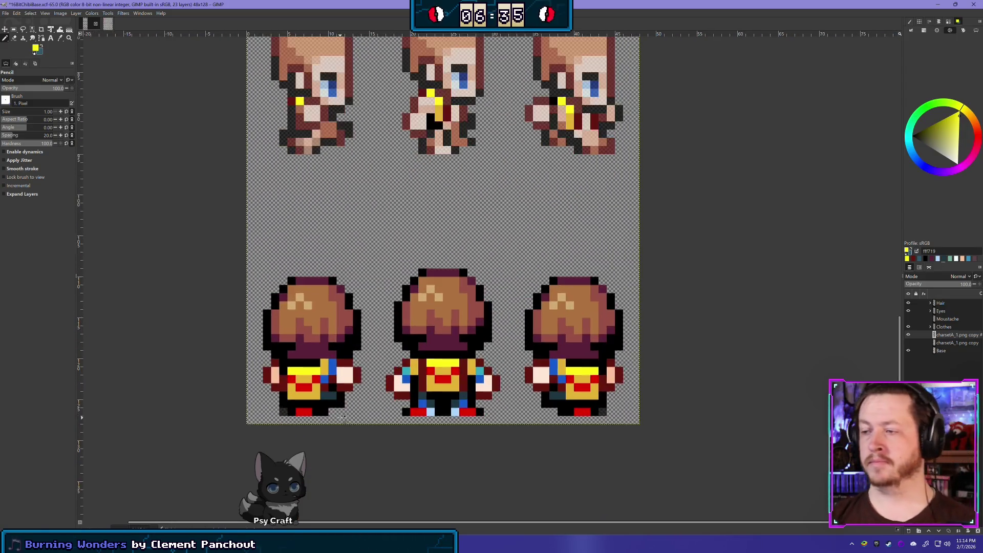
scroll(394, 382, down, 3)
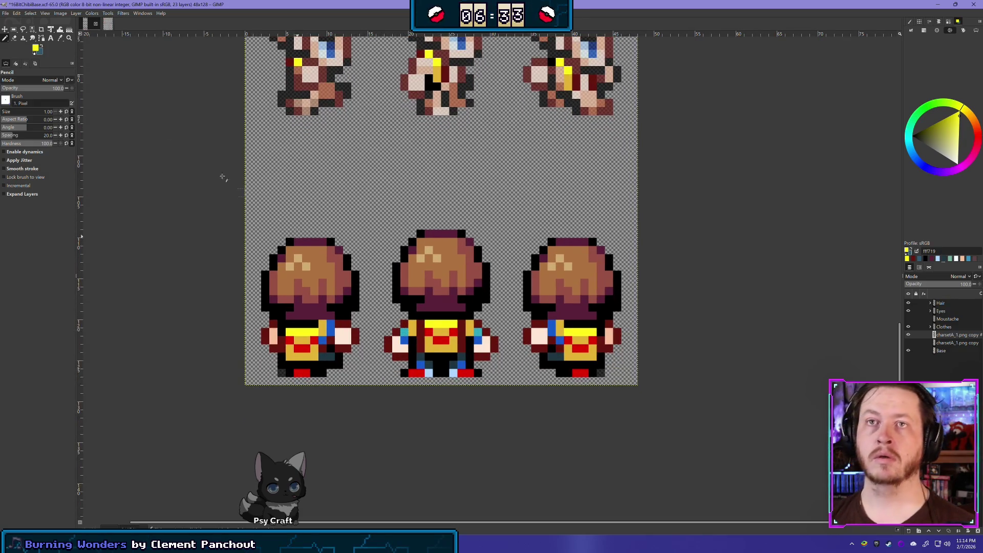
click(15, 29)
mouse_move(203, 182)
mouse_down()
mouse_move(247, 297)
mouse_move(637, 320)
mouse_up()
- Delete the hair inside the selected band and drop the selection
key(Delete)
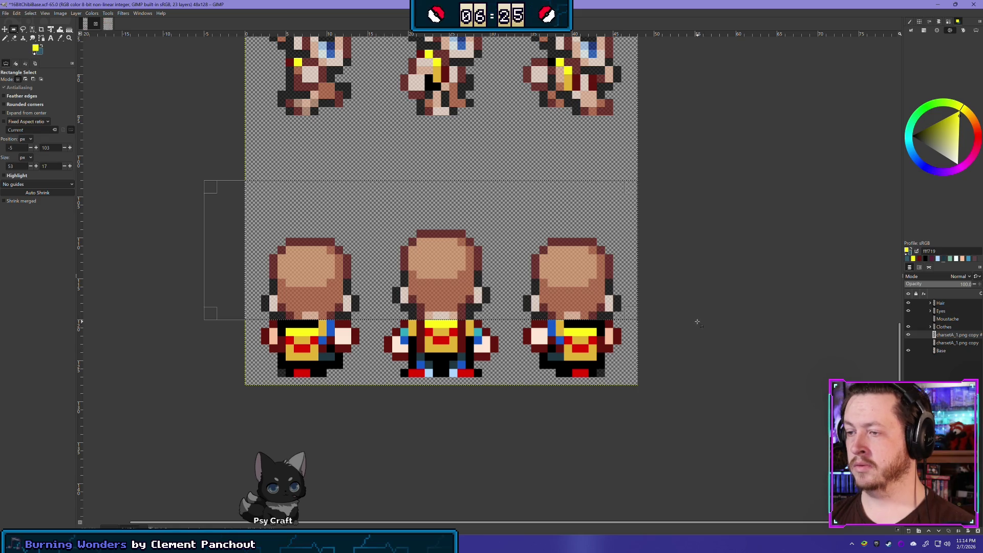
click(170, 212)
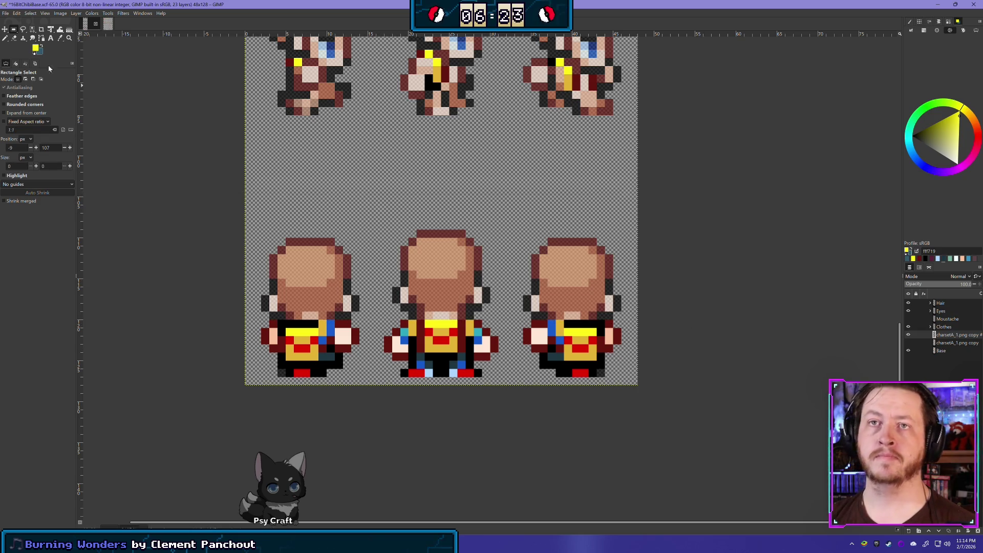
click(14, 39)
scroll(307, 415, up, 2)
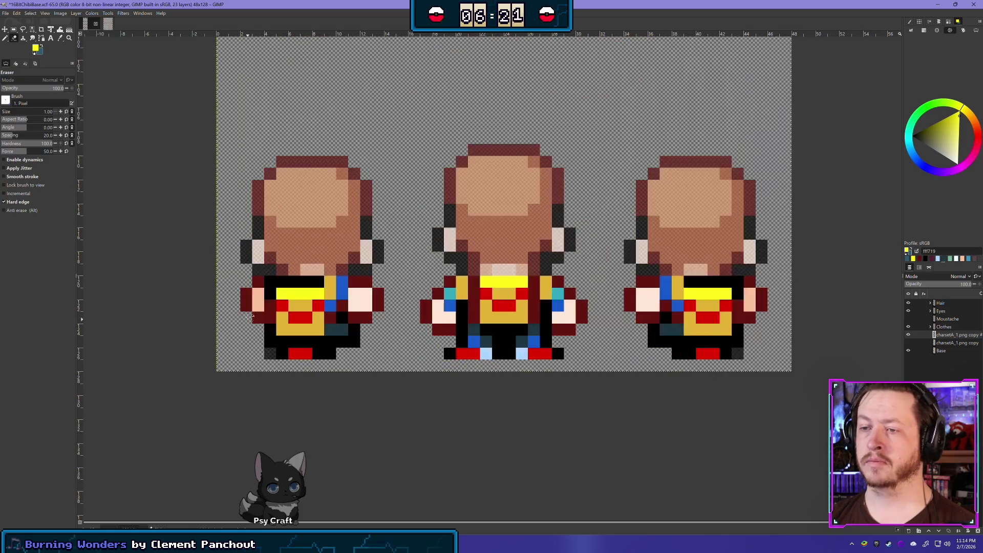
- Erase stray arm, leg, hand and chest pixels from the left back-view sprite
drag(246, 306, 246, 293)
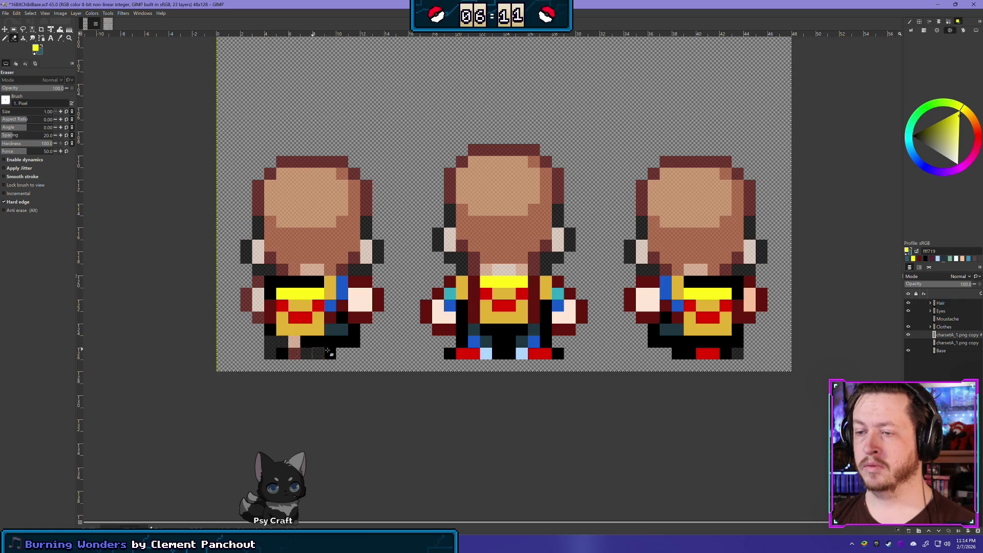
mouse_move(270, 340)
mouse_down()
mouse_move(307, 356)
mouse_move(355, 343)
mouse_up()
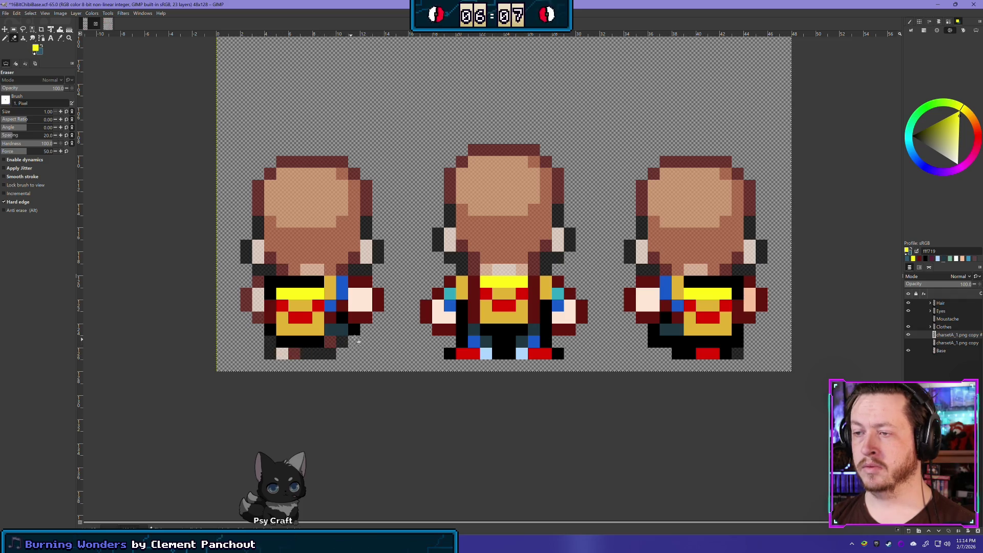
mouse_move(364, 287)
mouse_down()
mouse_move(361, 299)
mouse_move(378, 307)
mouse_move(359, 318)
mouse_up()
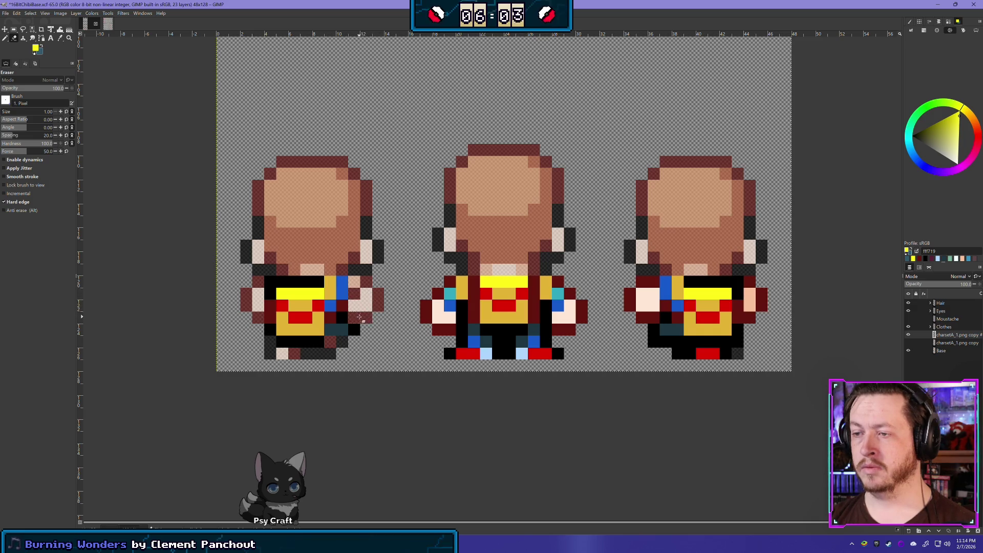
click(356, 331)
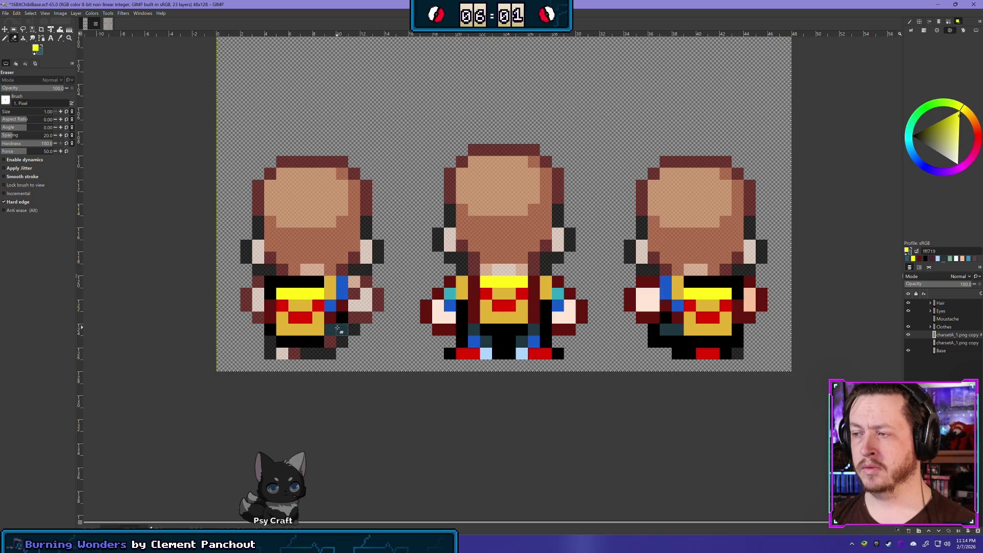
click(338, 328)
click(342, 318)
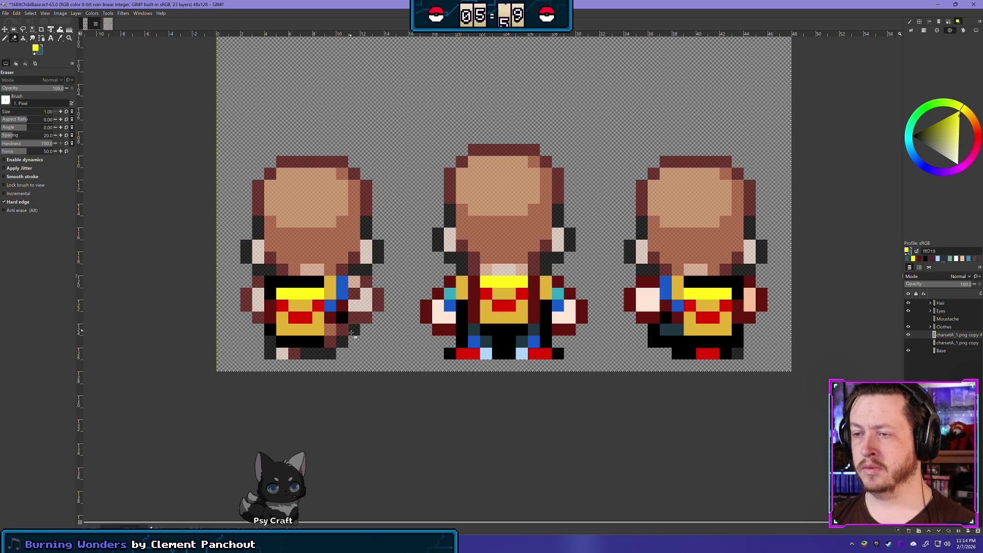
click(330, 318)
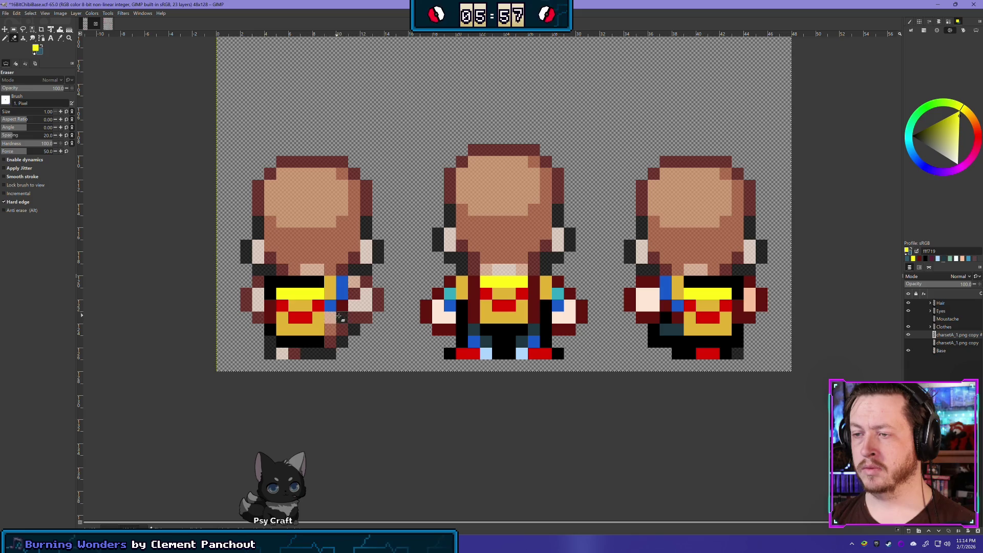
click(342, 306)
click(330, 306)
click(342, 294)
click(342, 282)
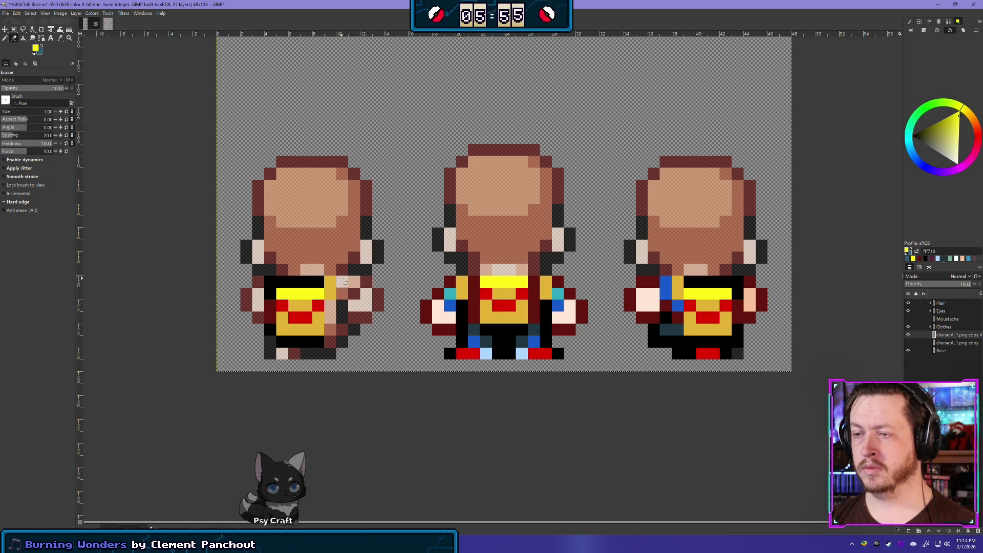
- Erase the blue, teal and pale pixels from the middle back-view sprite's sides and legs
scroll(403, 362, down, 2)
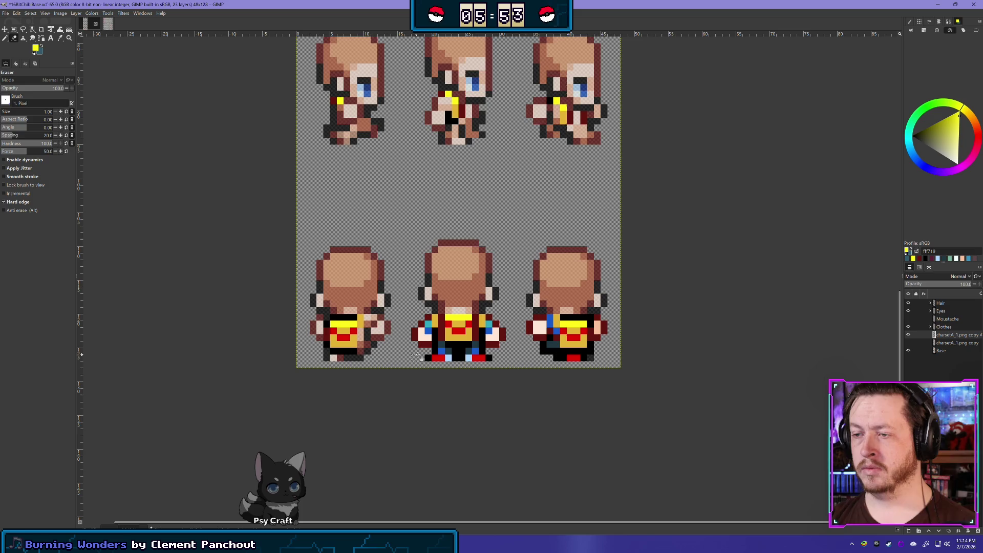
scroll(417, 352, down, 2)
scroll(320, 303, up, 4)
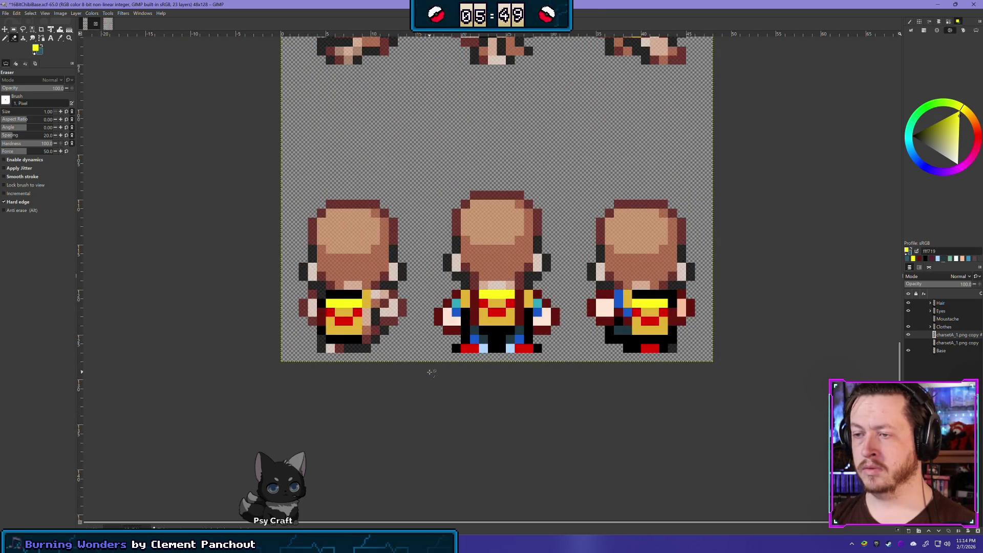
drag(419, 368, 338, 364)
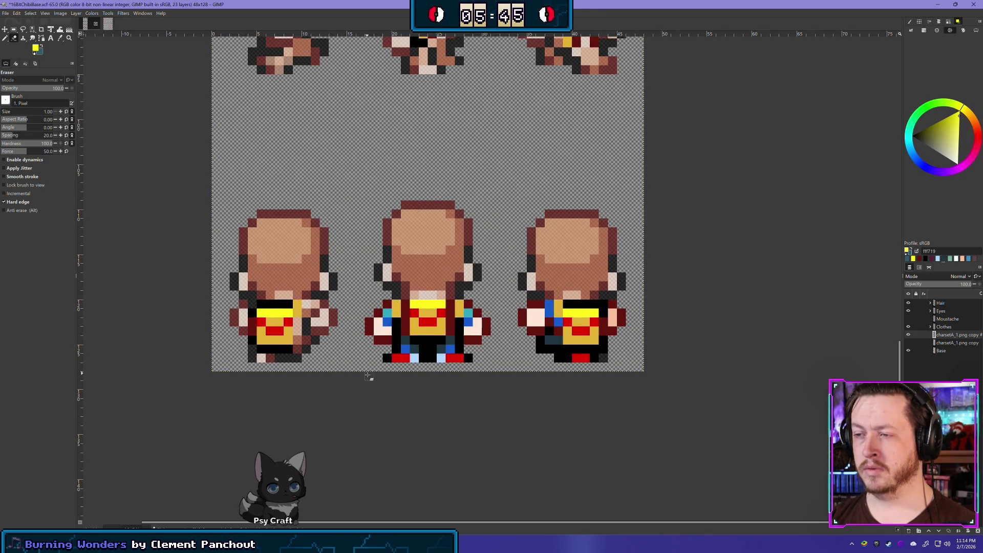
mouse_move(391, 303)
mouse_down()
mouse_move(393, 358)
mouse_move(466, 359)
mouse_move(424, 342)
mouse_move(389, 359)
mouse_move(435, 358)
mouse_up()
key(ctrl+z)
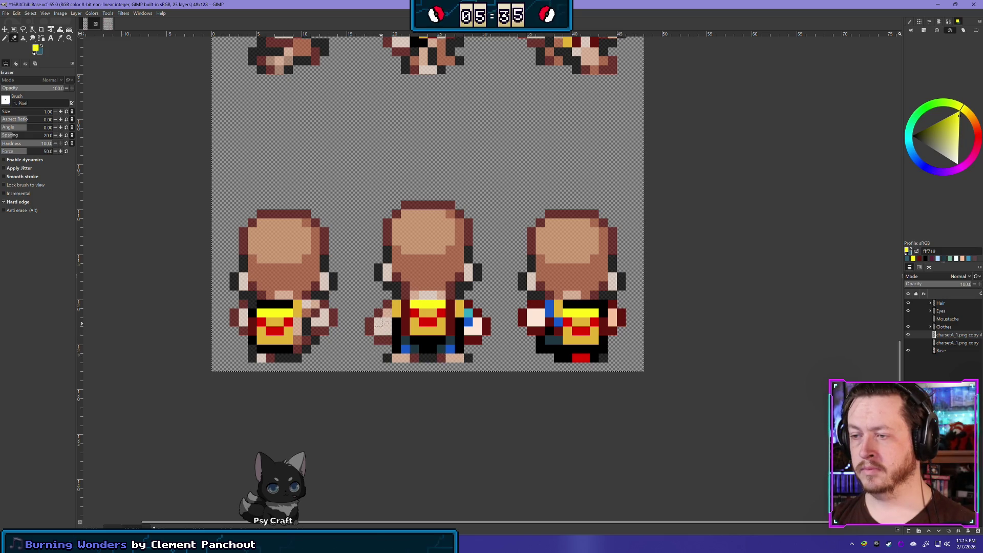
drag(398, 347, 473, 351)
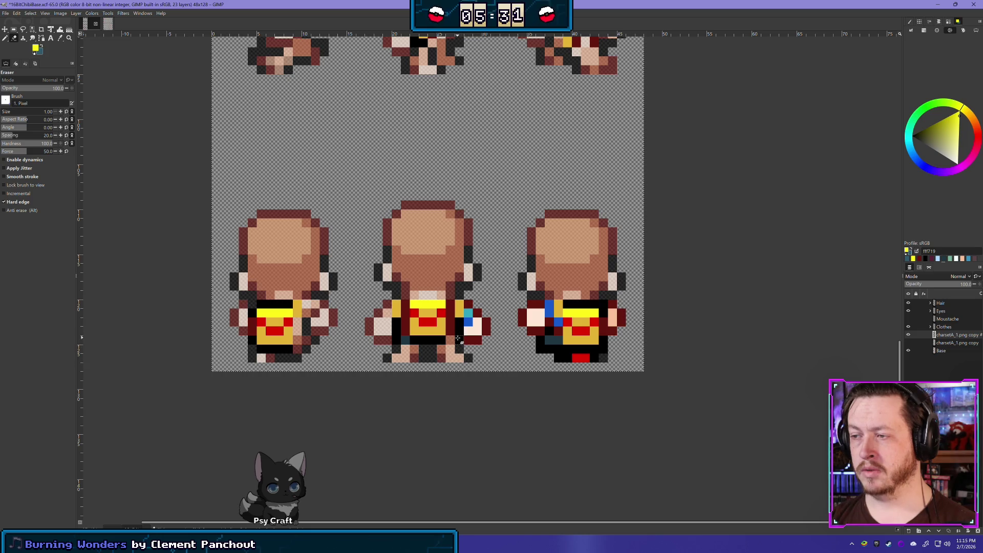
mouse_move(468, 353)
mouse_down()
mouse_move(474, 312)
mouse_move(484, 324)
mouse_up()
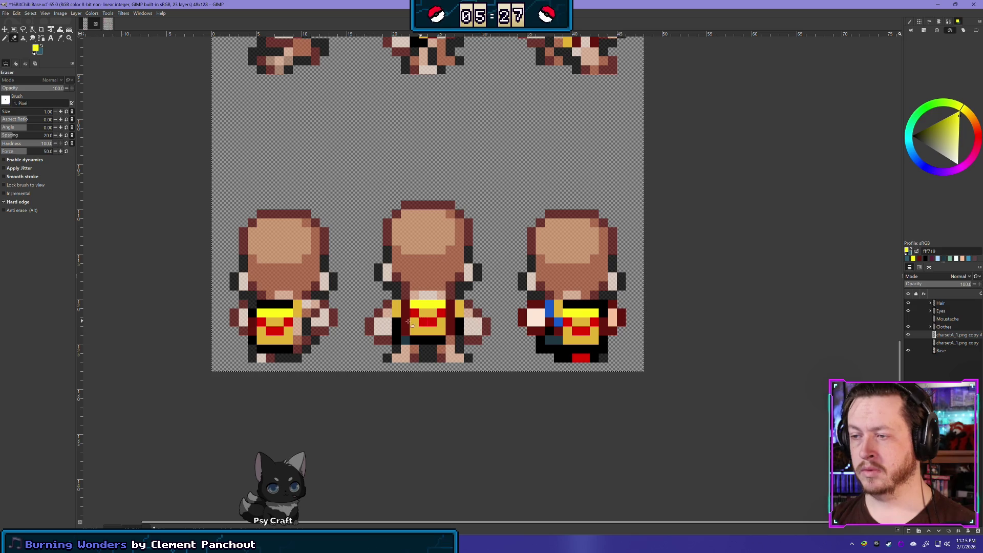
- Clear dark pixels between the middle sprite's legs and the stray pink and blue pixels on the third sprite
mouse_move(425, 348)
mouse_down()
mouse_move(397, 343)
mouse_move(432, 373)
mouse_up()
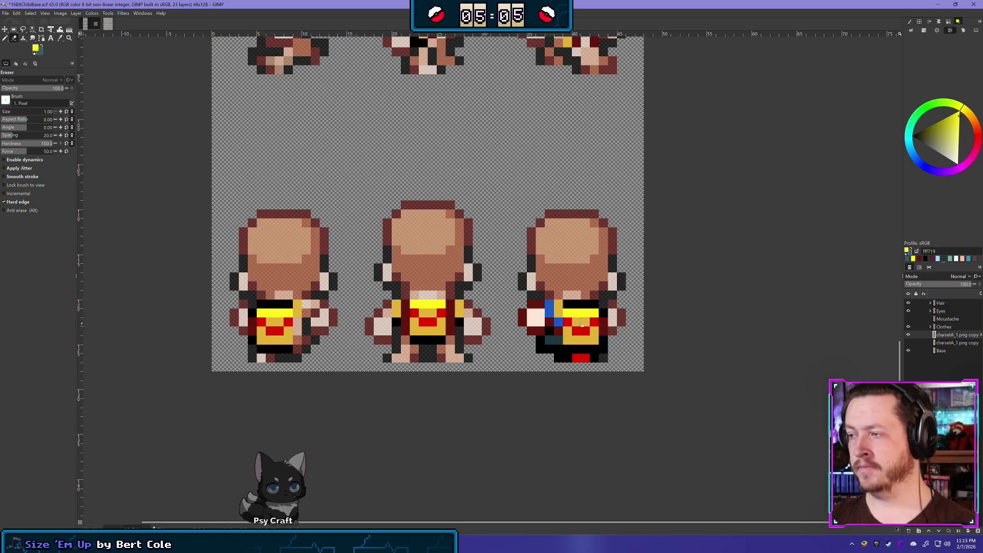
mouse_move(541, 305)
mouse_down()
mouse_move(532, 322)
mouse_move(550, 353)
mouse_move(607, 347)
mouse_move(548, 349)
mouse_move(557, 351)
mouse_up()
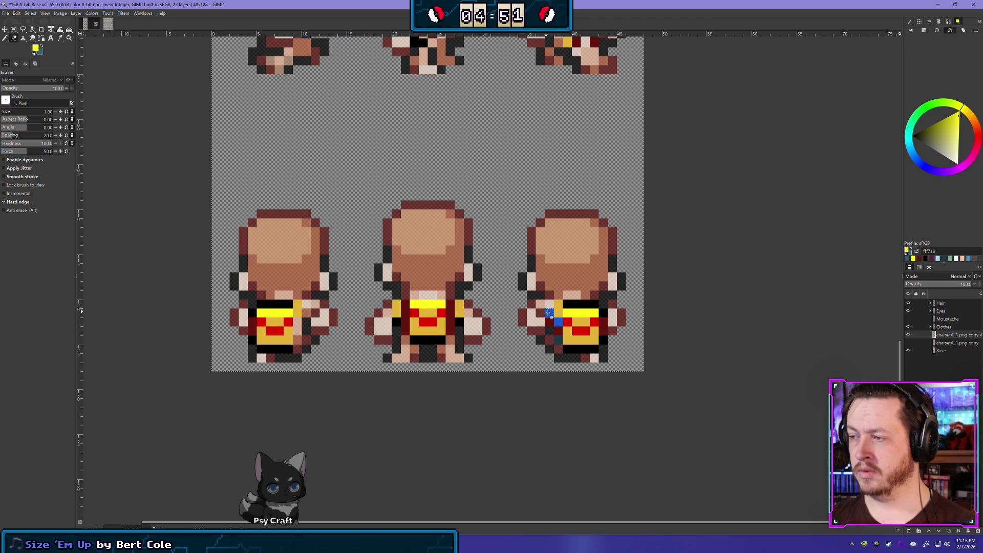
drag(558, 327, 558, 319)
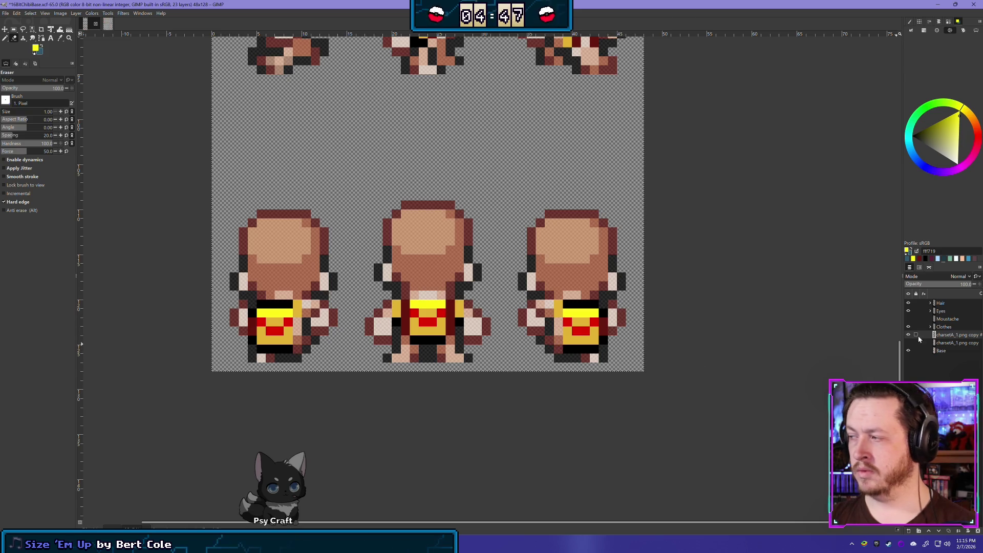
- Check the clothes by hiding and reshowing Base, then set Base opacity to 70%
click(908, 351)
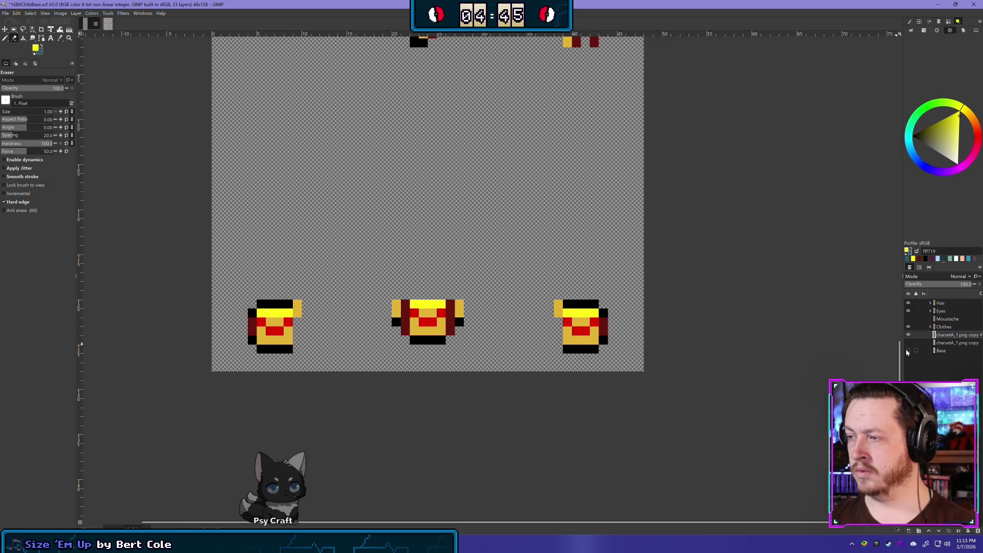
click(907, 351)
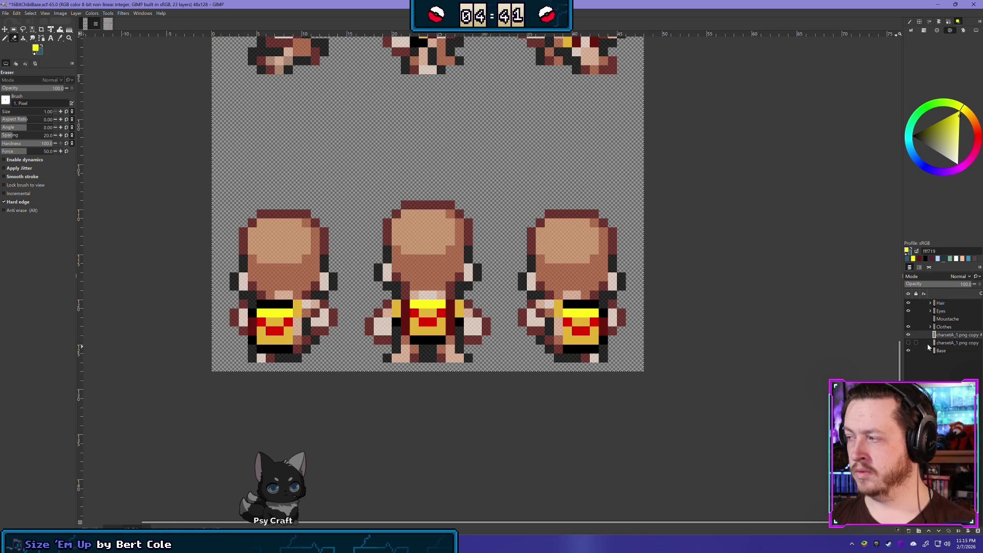
click(941, 351)
click(960, 283)
drag(960, 283, 979, 283)
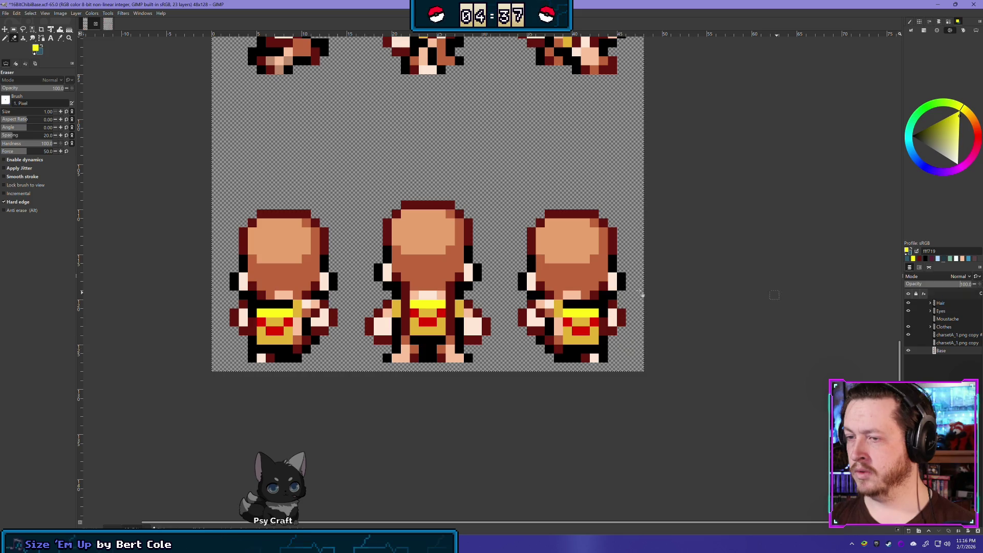
drag(958, 286, 951, 291)
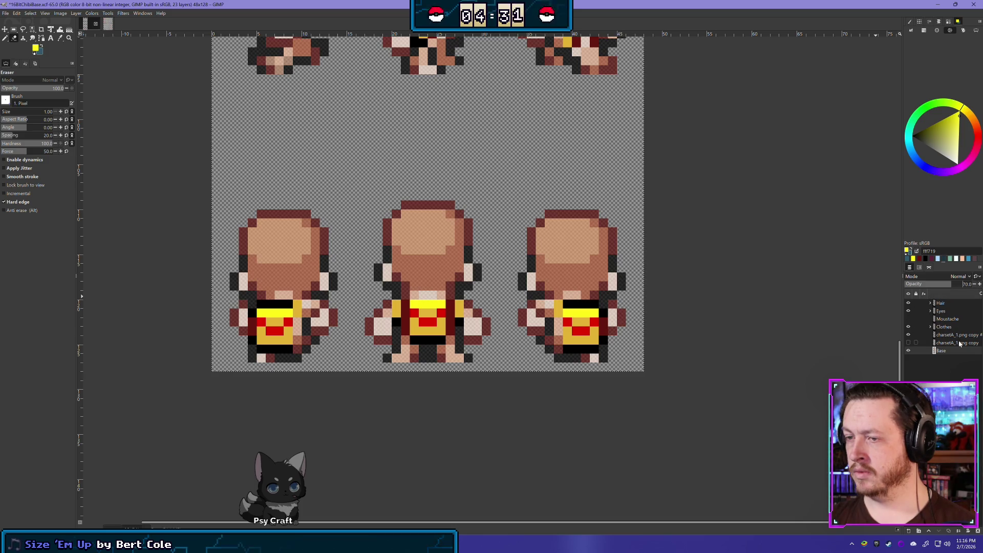
- Toggle the charsetA_1.png copy overlay on and off to compare, leaving it hidden
click(908, 342)
click(909, 343)
click(909, 343)
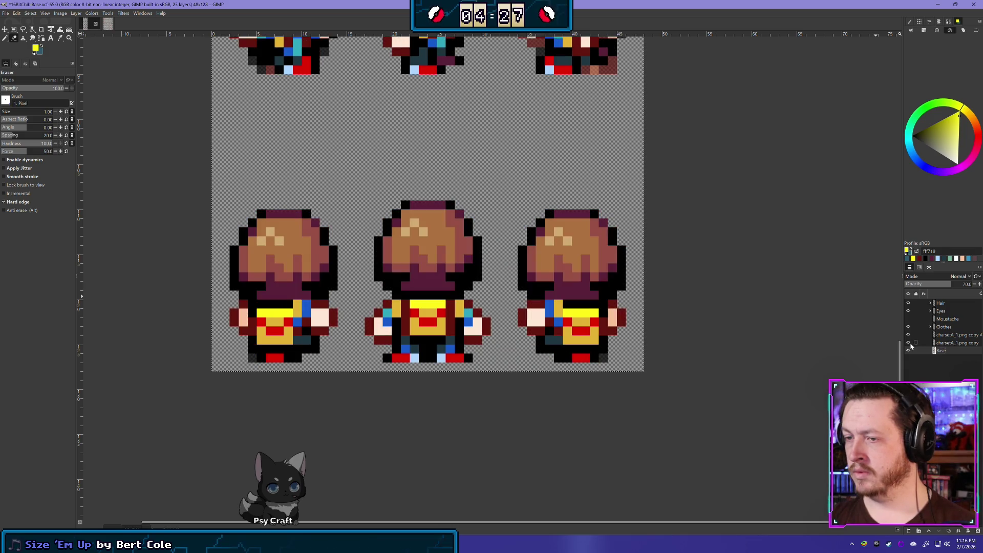
click(909, 343)
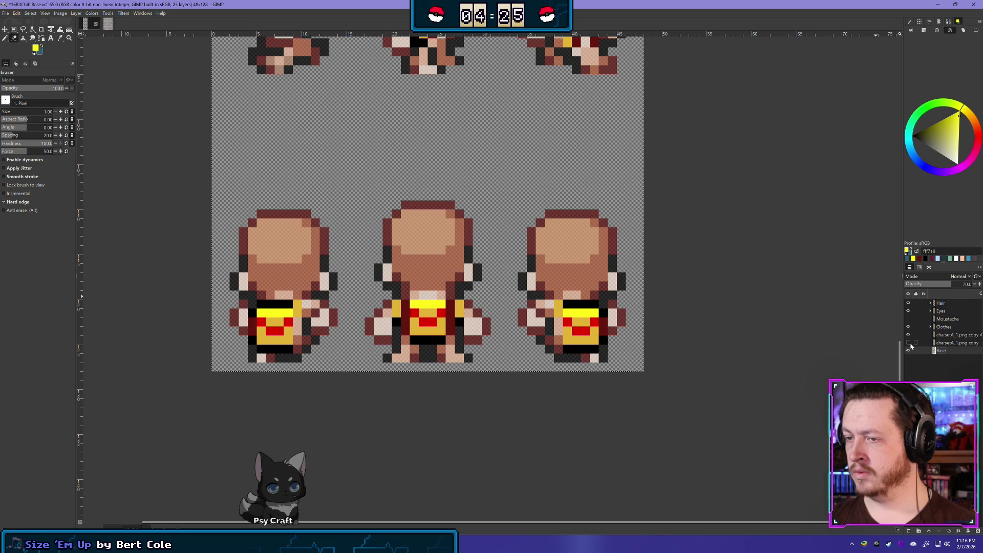
- Rename the charsetA_1.png copy #1 layer 'Backpack', show Base, and hide Backpack
double_click(963, 336)
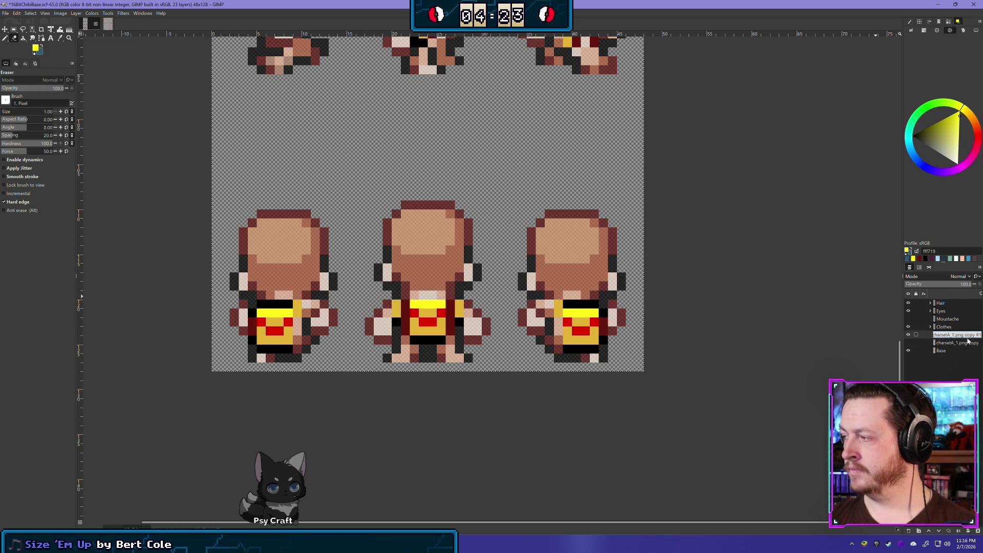
text(Backpack)
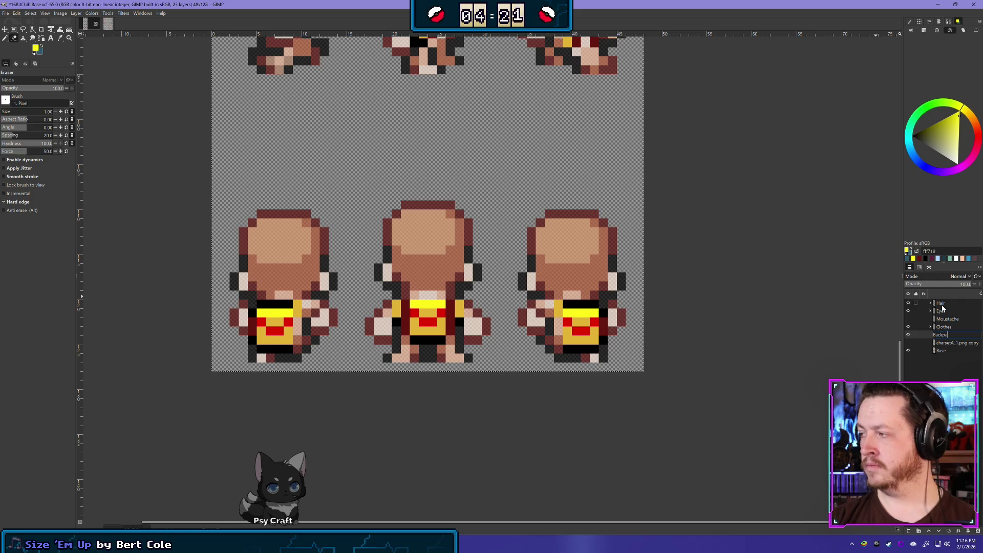
key(Return)
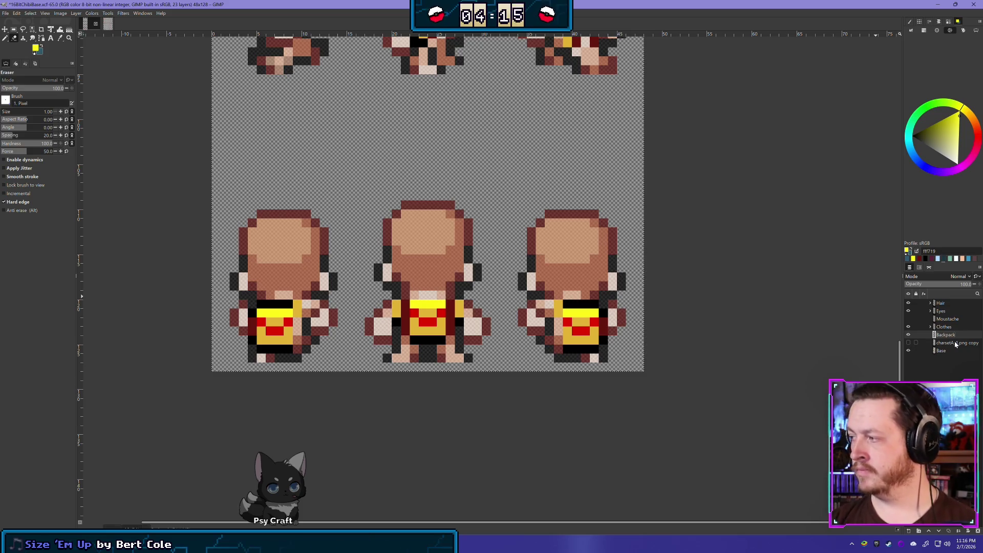
click(908, 350)
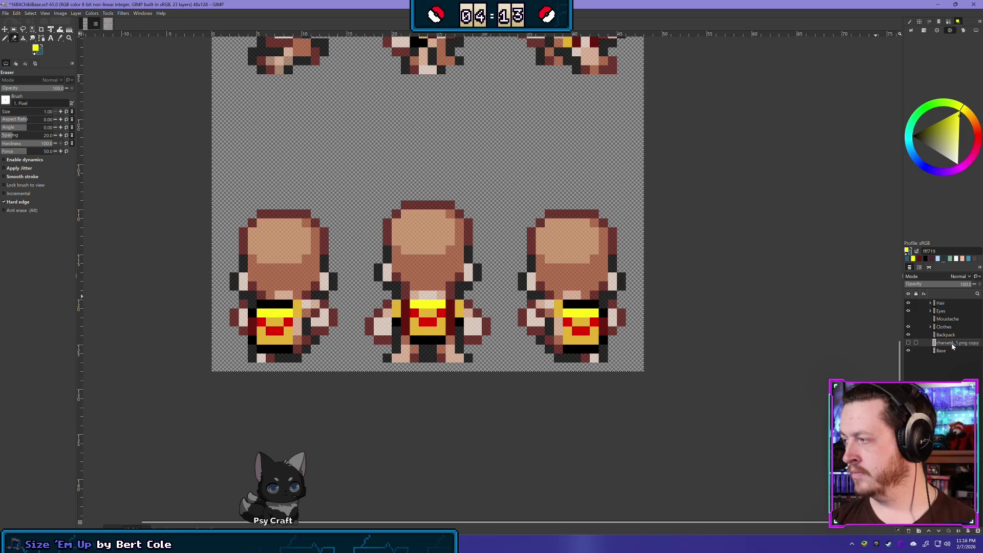
click(908, 335)
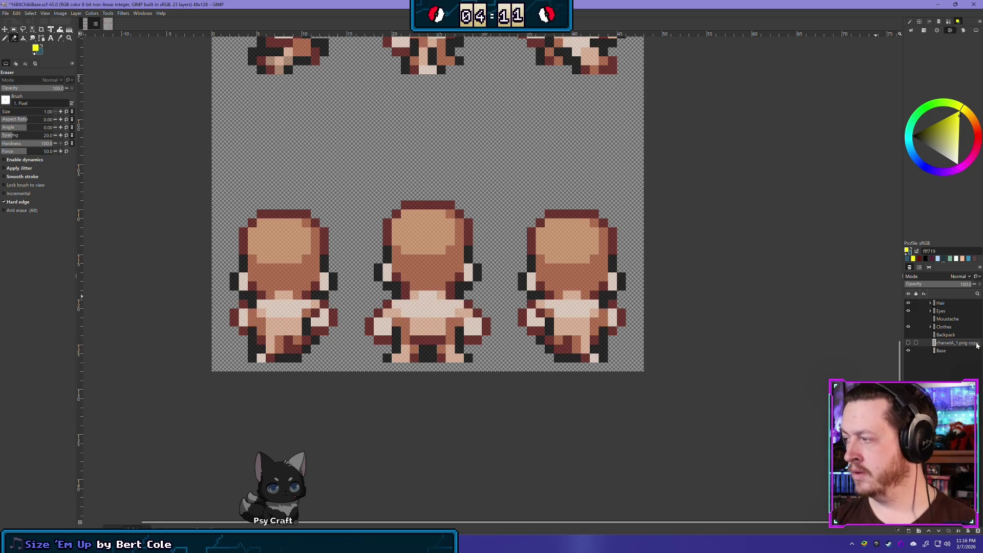
scroll(516, 157, down, 3)
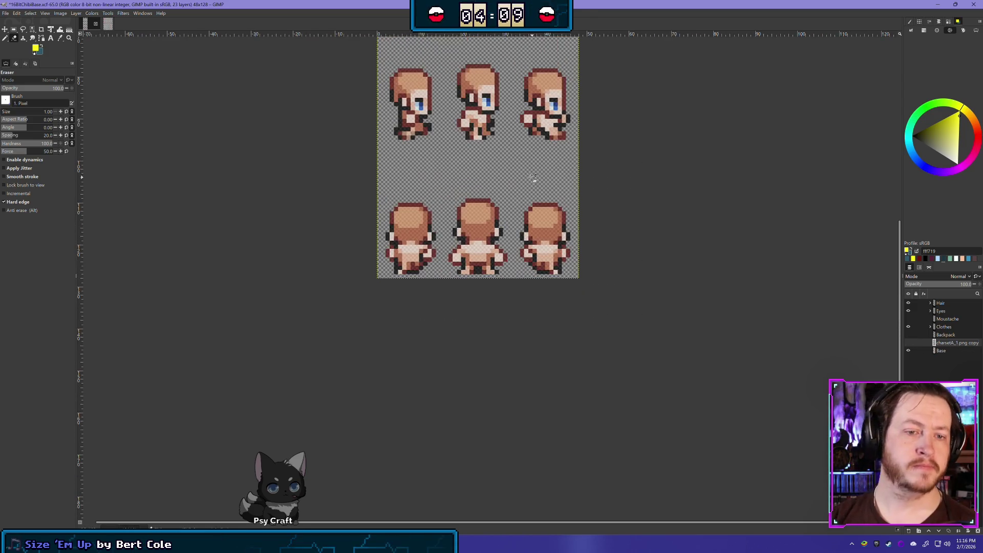
scroll(456, 334, up, 5)
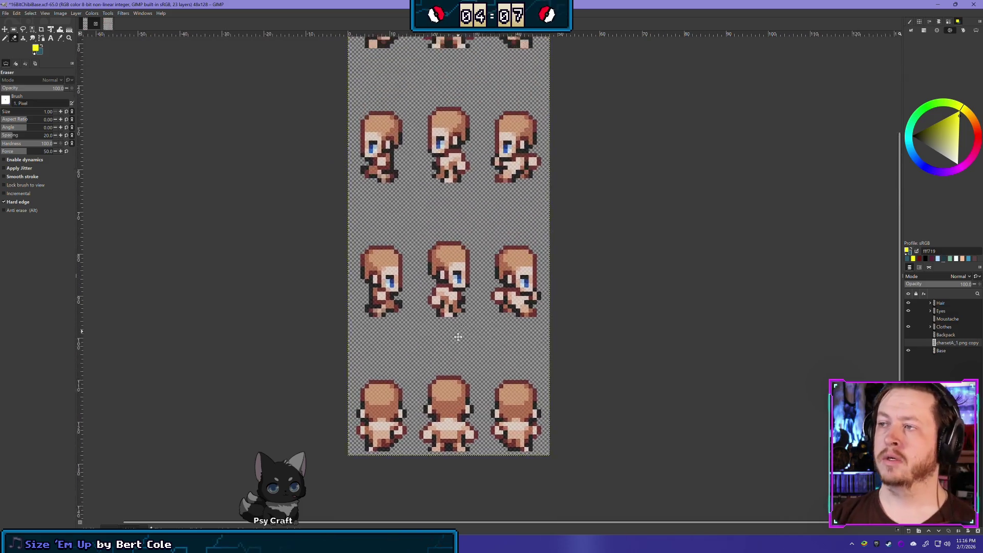
scroll(452, 315, down, 2)
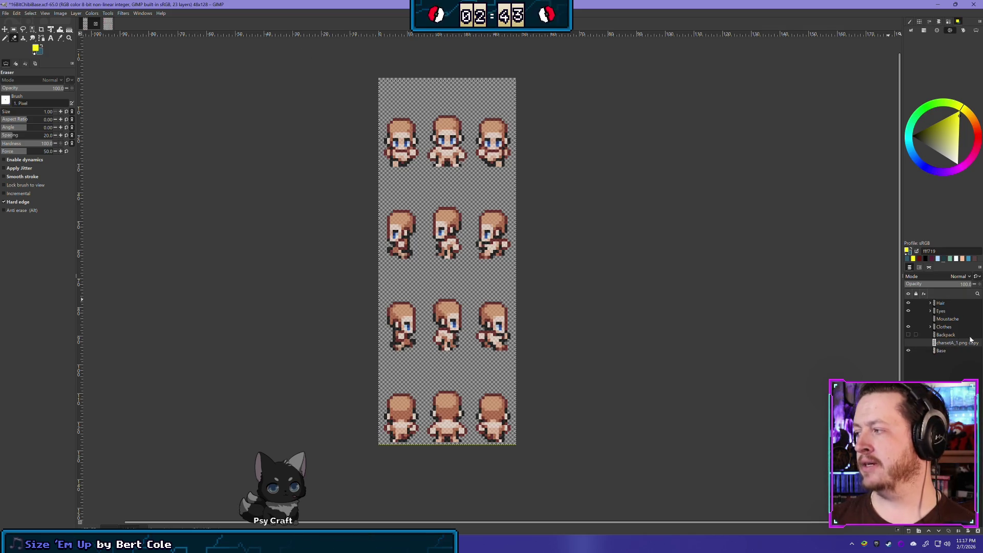
- Return the Base layer to 100% opacity and save 16BitChibiBase.xcf
click(952, 351)
drag(954, 286, 969, 285)
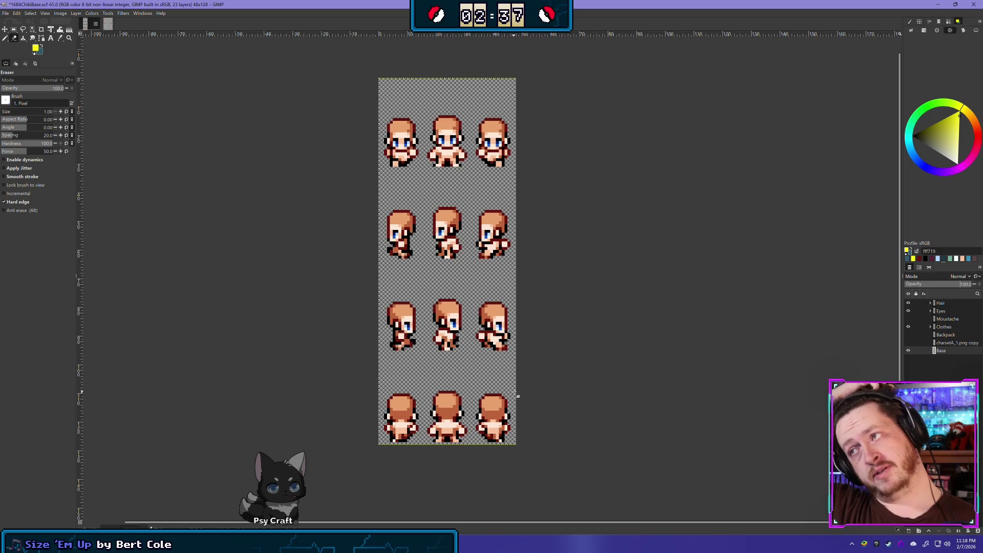
key(ctrl+s)
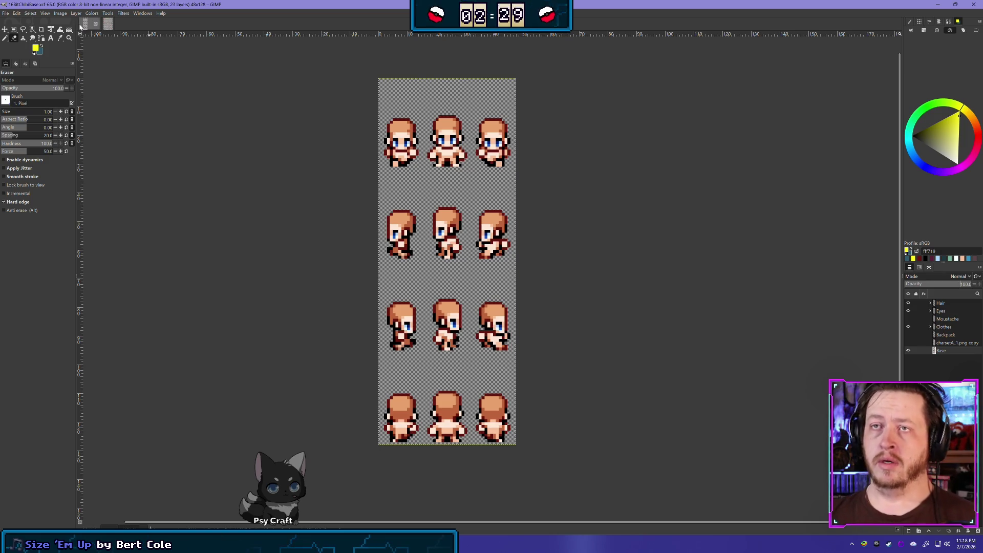
- Check the charsetA_1 image, return to 16BitChibiBase, then switch to ZeroBrane Studio
key(ctrl+Page_Down)
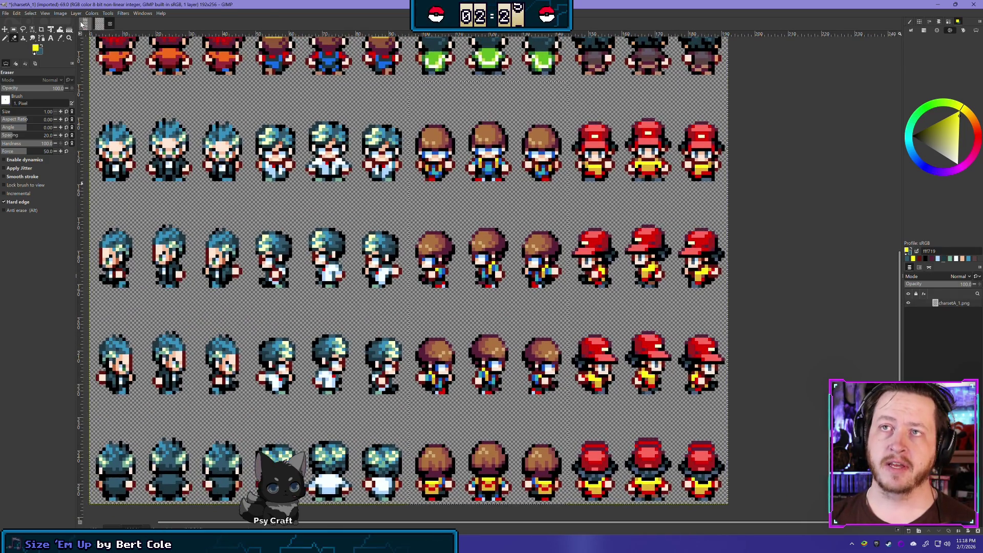
click(84, 23)
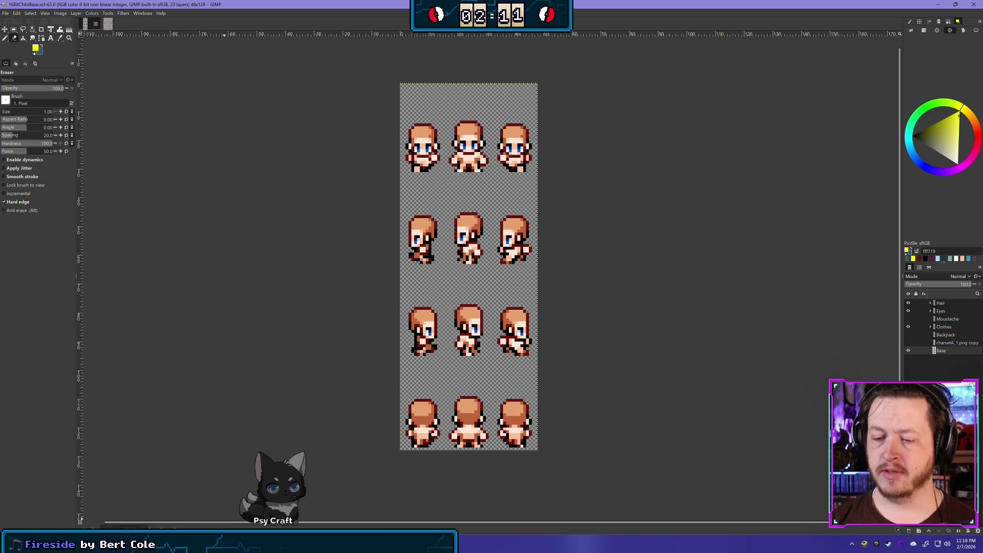
key(alt+Tab)
key(alt+Tab)
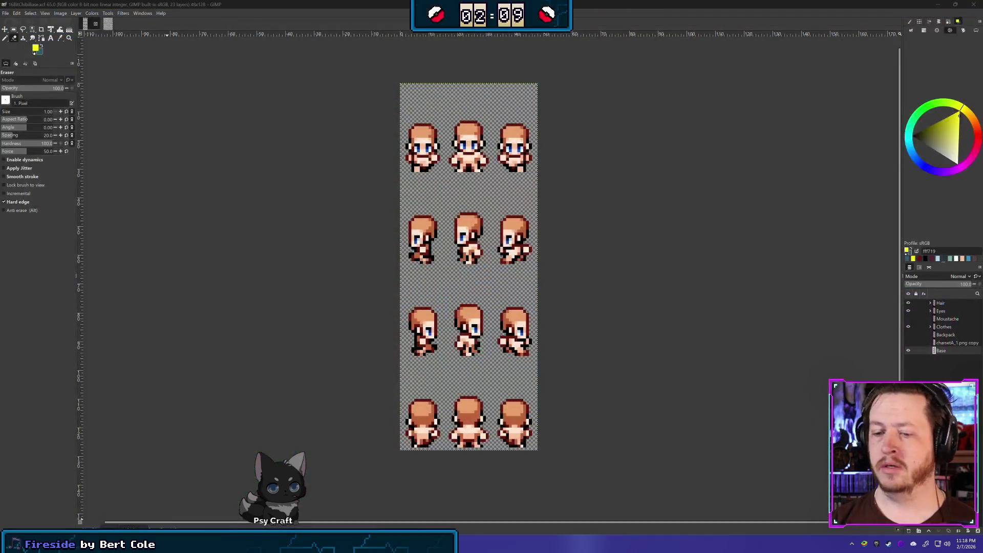
key(alt+Tab)
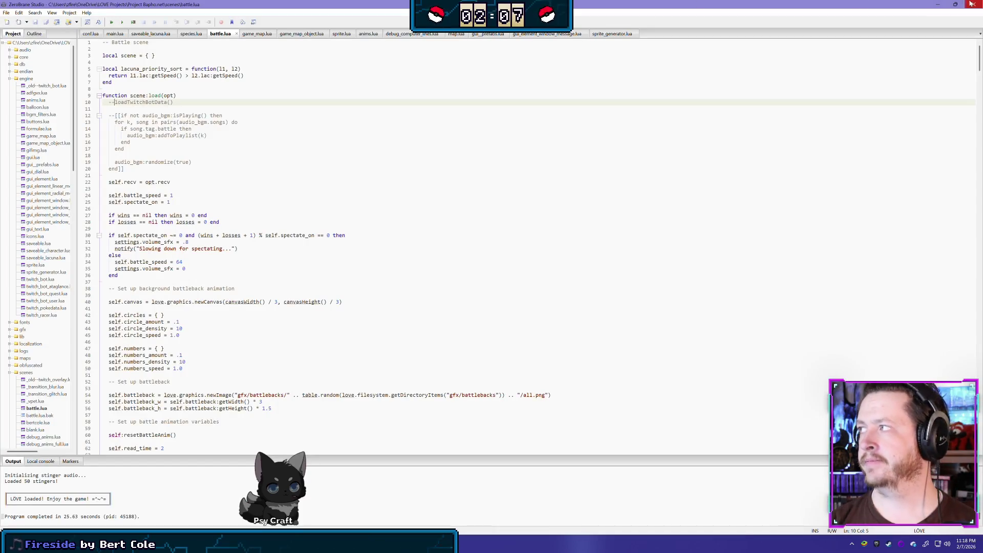